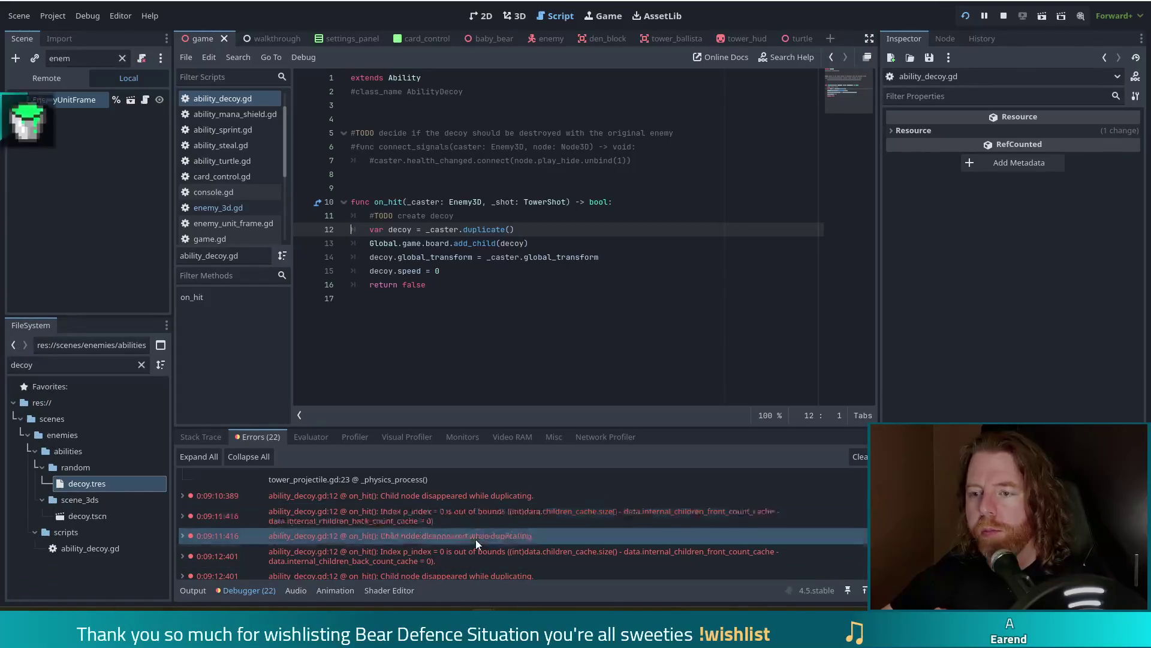
# Inspect a duplication error entry and look up the documentation for duplicate
pyautogui.scroll(-3, 474, 546)
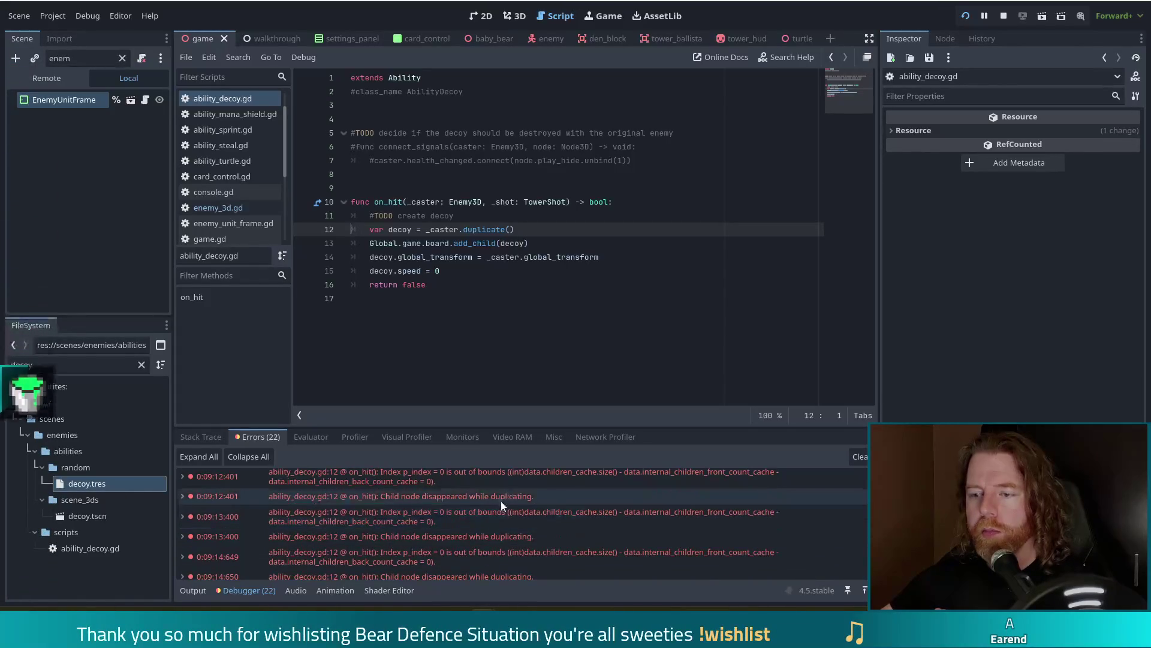
pyautogui.scroll(-5, 497, 506)
pyautogui.scroll(5, 498, 506)
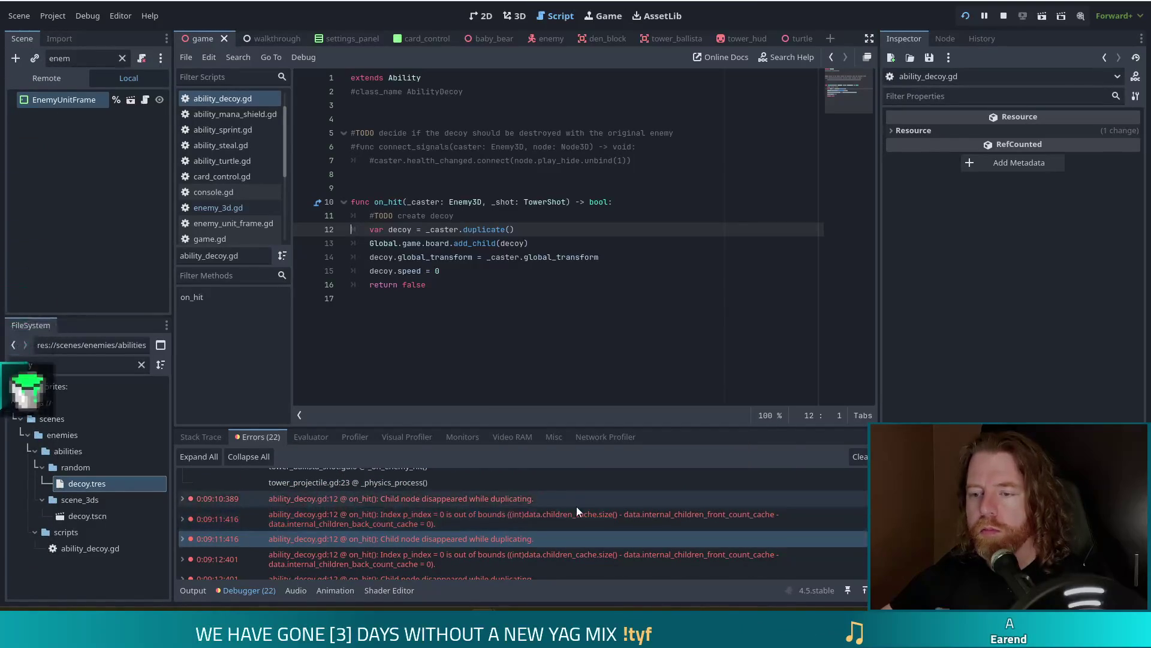
pyautogui.click(535, 518)
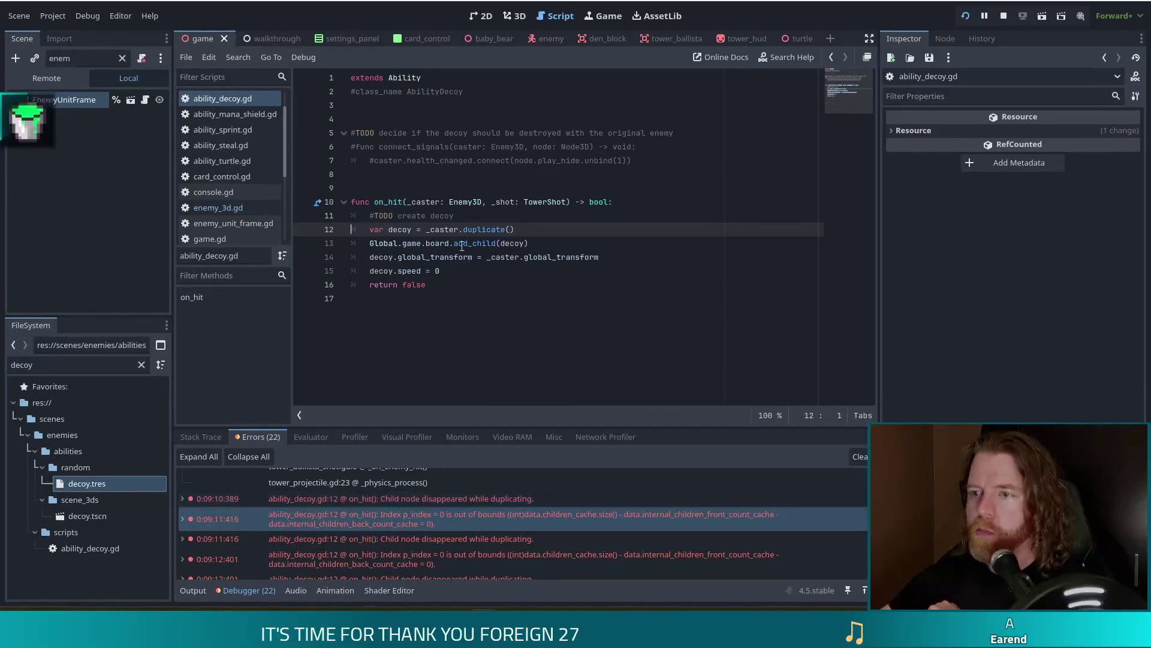
pyautogui.keyDown('ctrl'); pyautogui.click(480, 230); pyautogui.keyUp('ctrl')
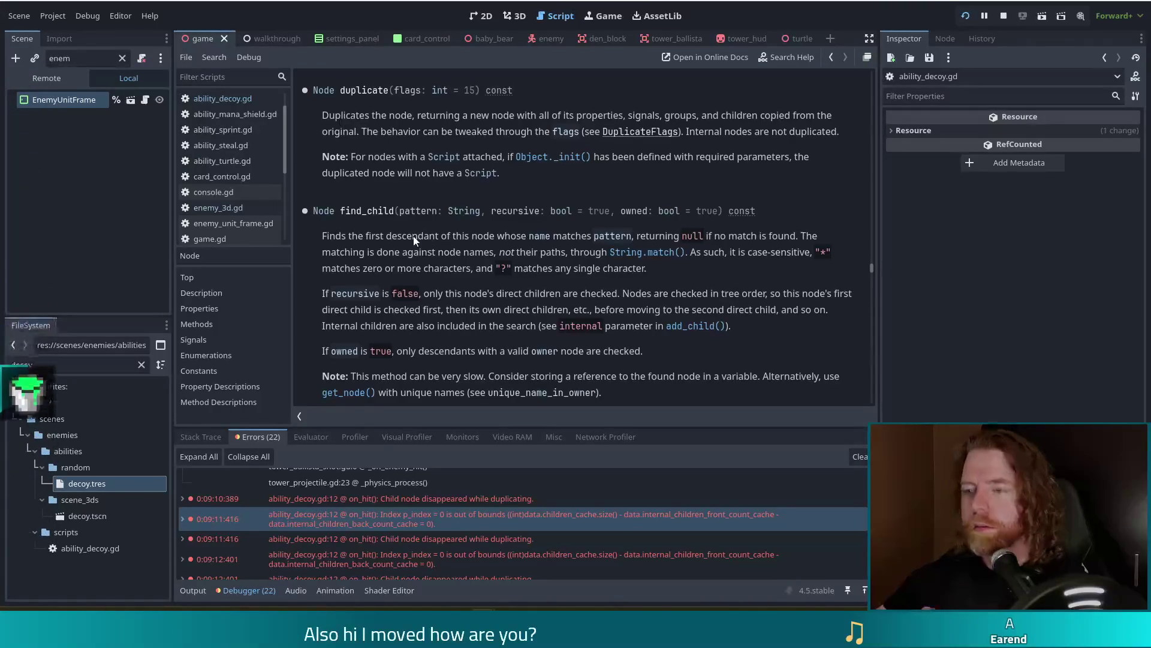
# Return to the ability_decoy.gd script and scroll through it
pyautogui.click(222, 99)
pyautogui.click(554, 257)
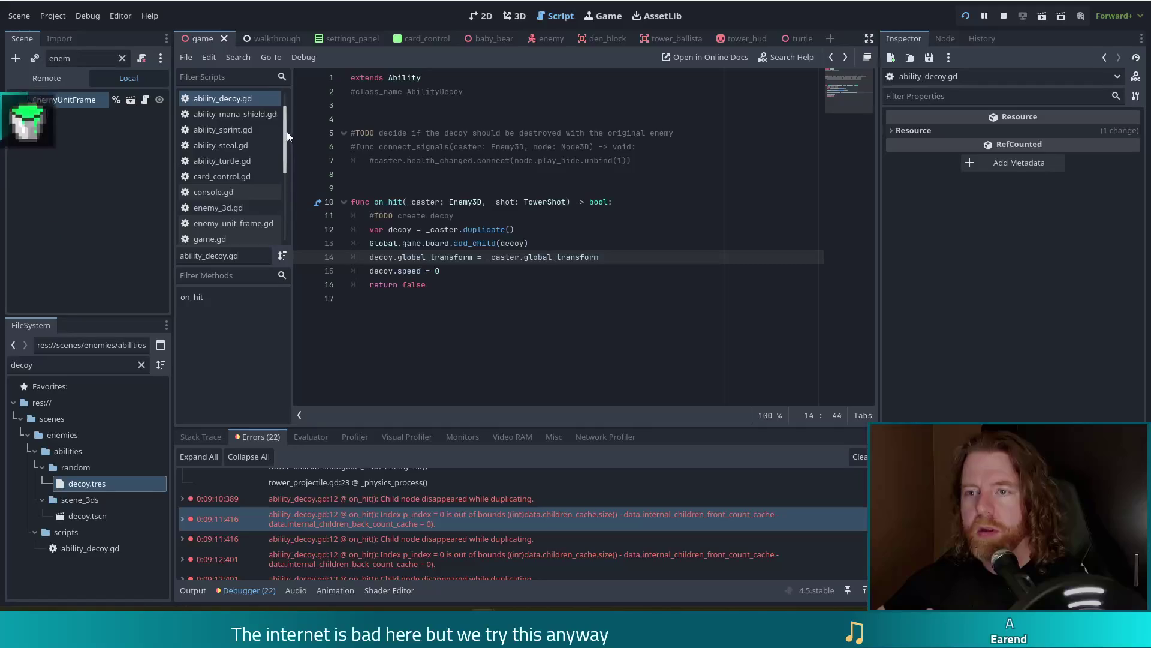
pyautogui.scroll(-3, 288, 156)
pyautogui.scroll(3, 282, 141)
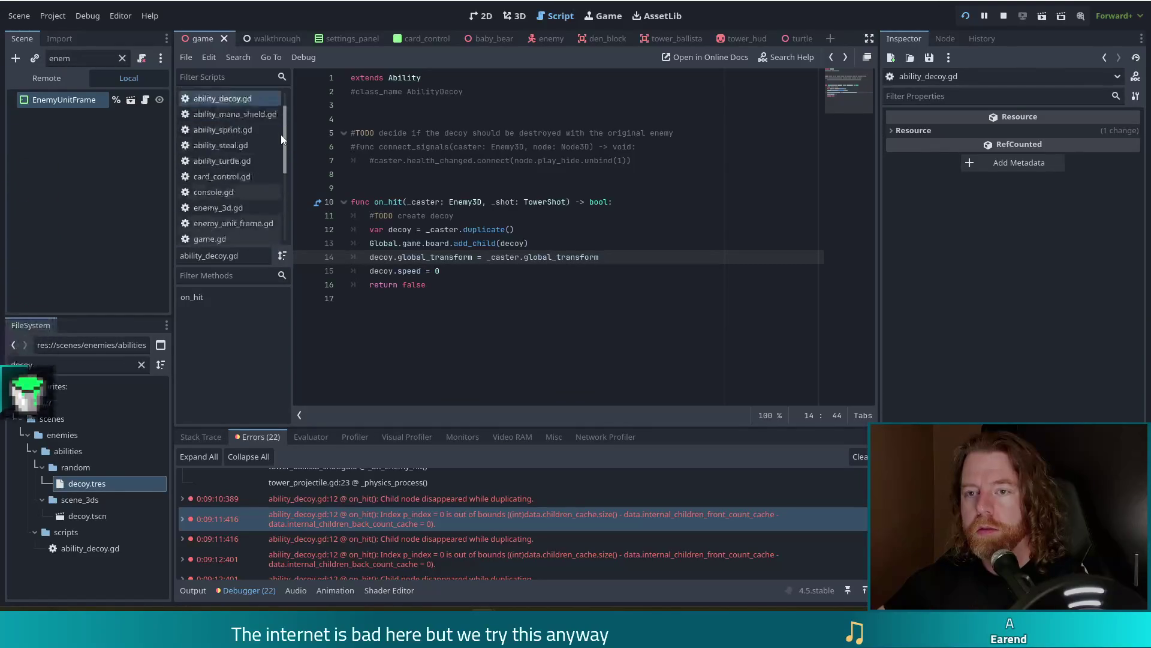
# In ability_turtle.gd's on_hit, step through the speed, defence_mult and cooldown reset lines
pyautogui.click(222, 145)
pyautogui.click(540, 229)
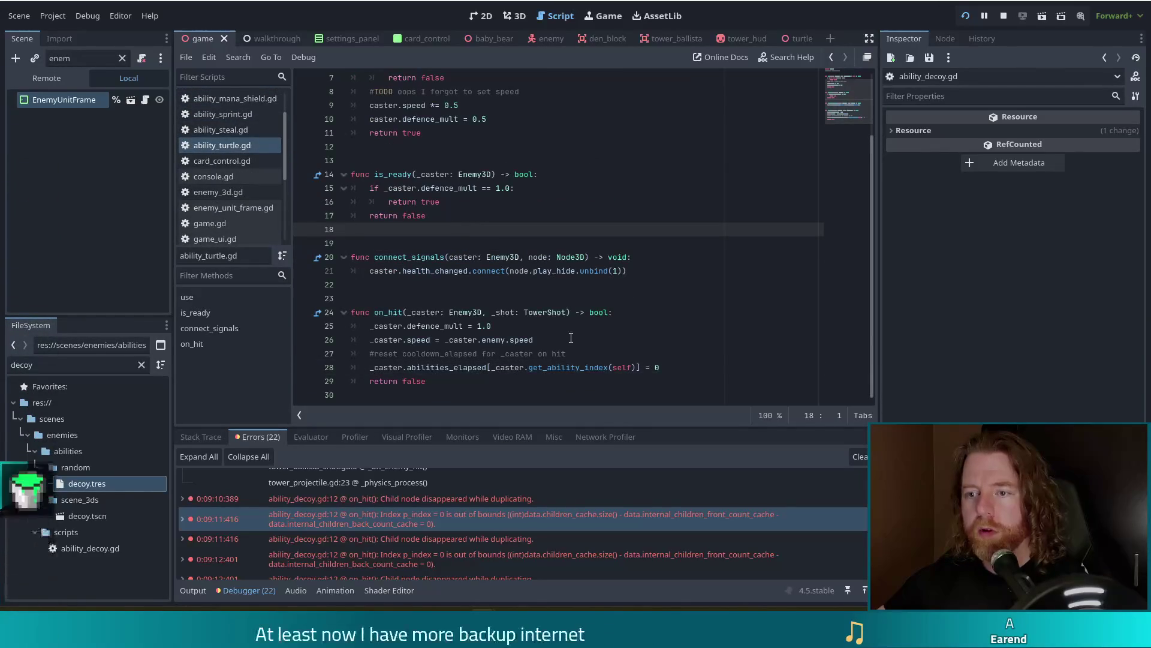
pyautogui.click(492, 340)
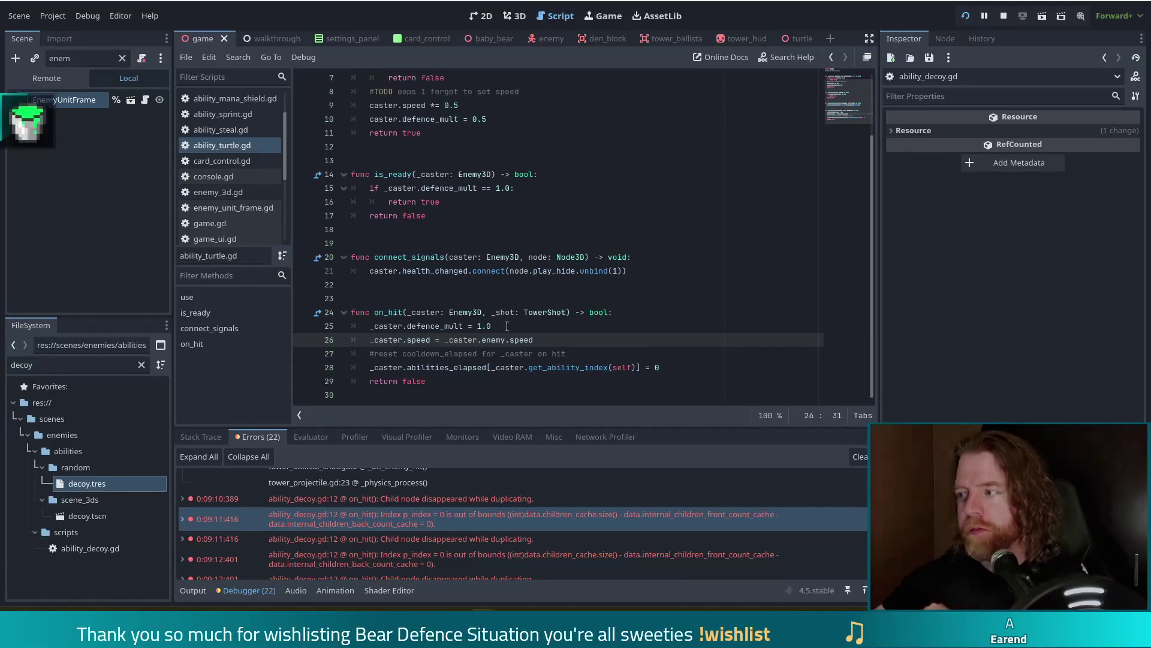
pyautogui.press('Up')
pyautogui.hotkey('shift', 'Up')
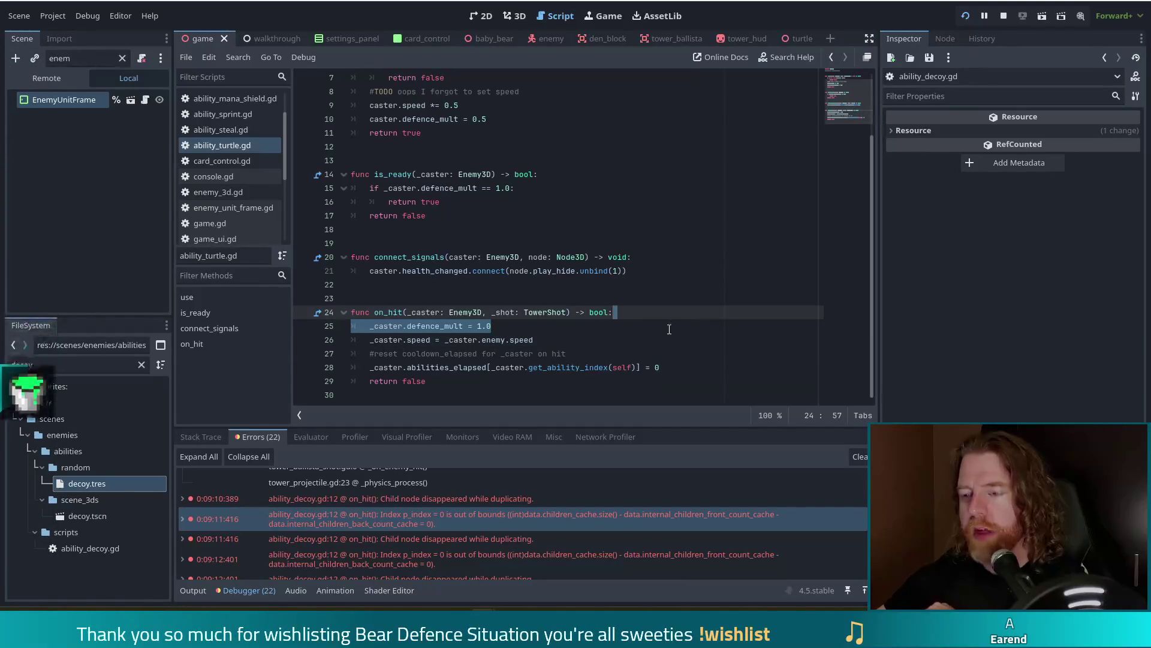
pyautogui.hotkey('shift', 'Down')
pyautogui.press('Down')
pyautogui.press('Down')
pyautogui.press('End')
pyautogui.hotkey('shift', 'Up')
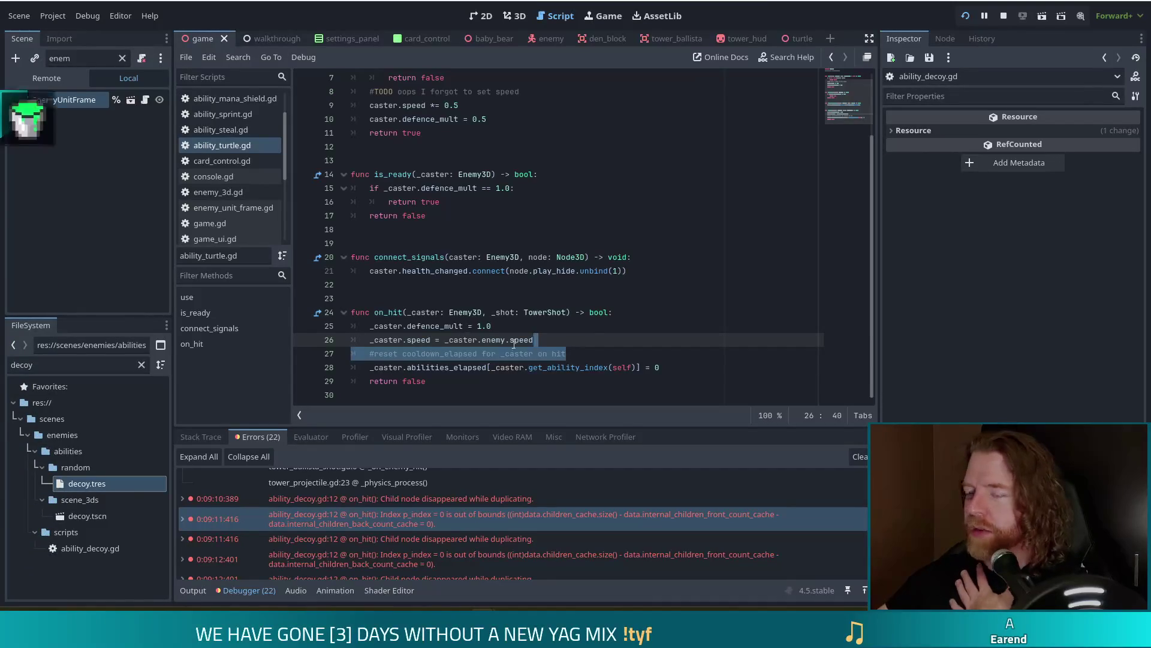
pyautogui.moveTo(507, 327); pyautogui.dragTo(641, 308)
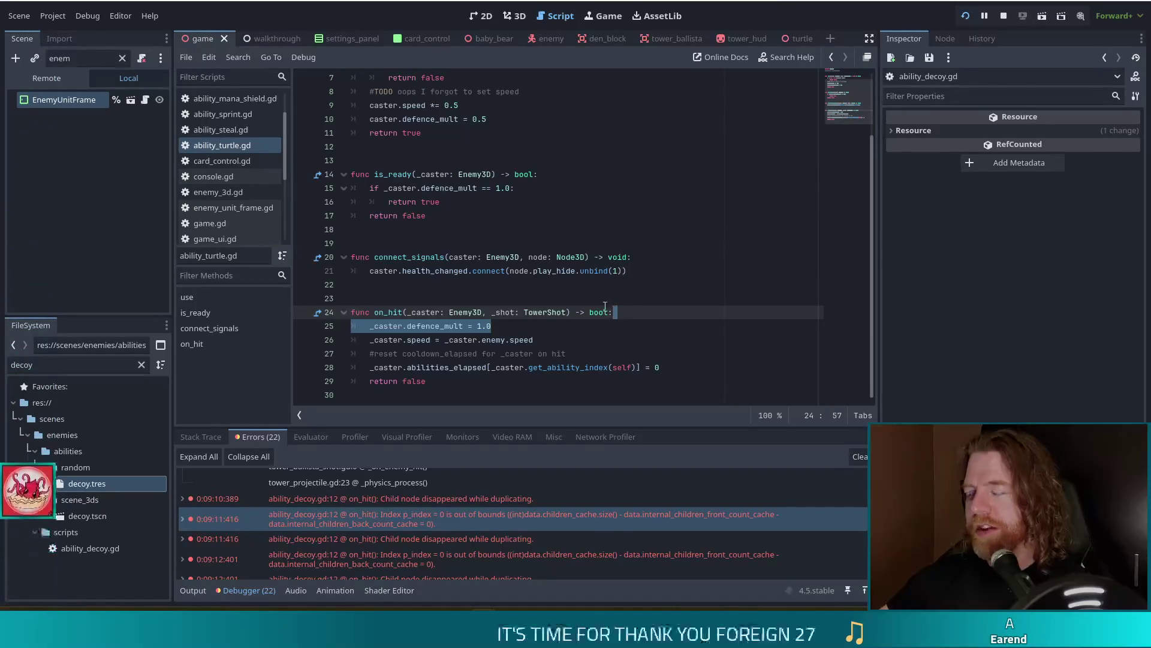
pyautogui.moveTo(603, 310)
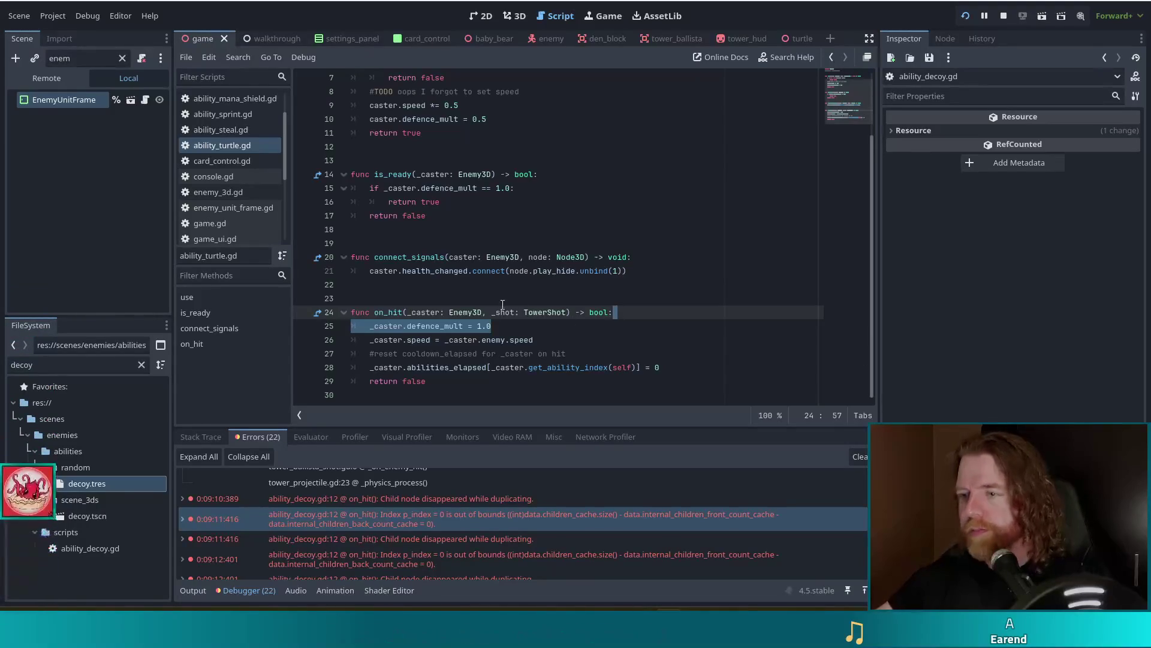
# Review ability_turtle.gd's health_changed connection and speed line from the top, then select ability_decoy.gd
pyautogui.click(503, 325)
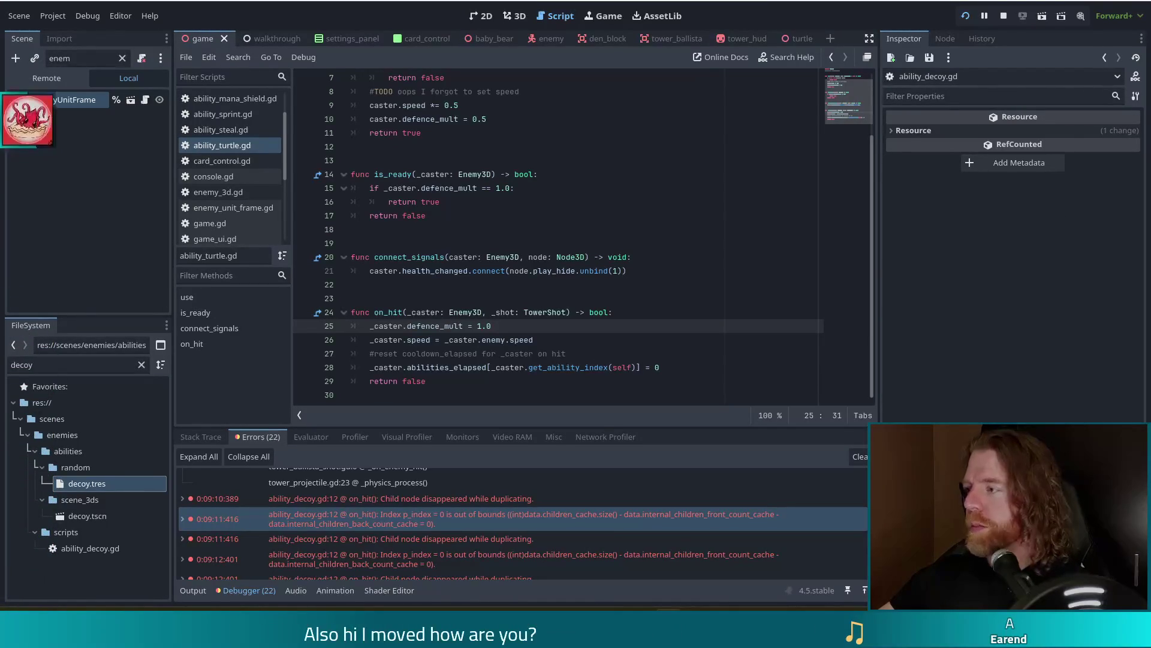
pyautogui.click(469, 271)
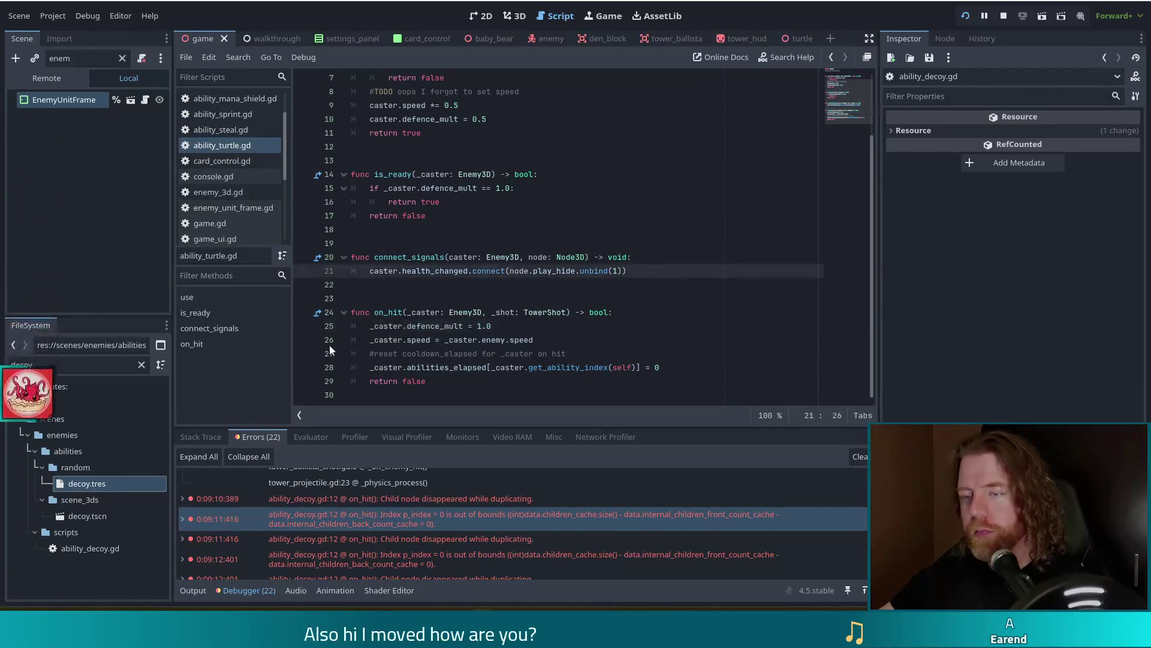
pyautogui.click(485, 340)
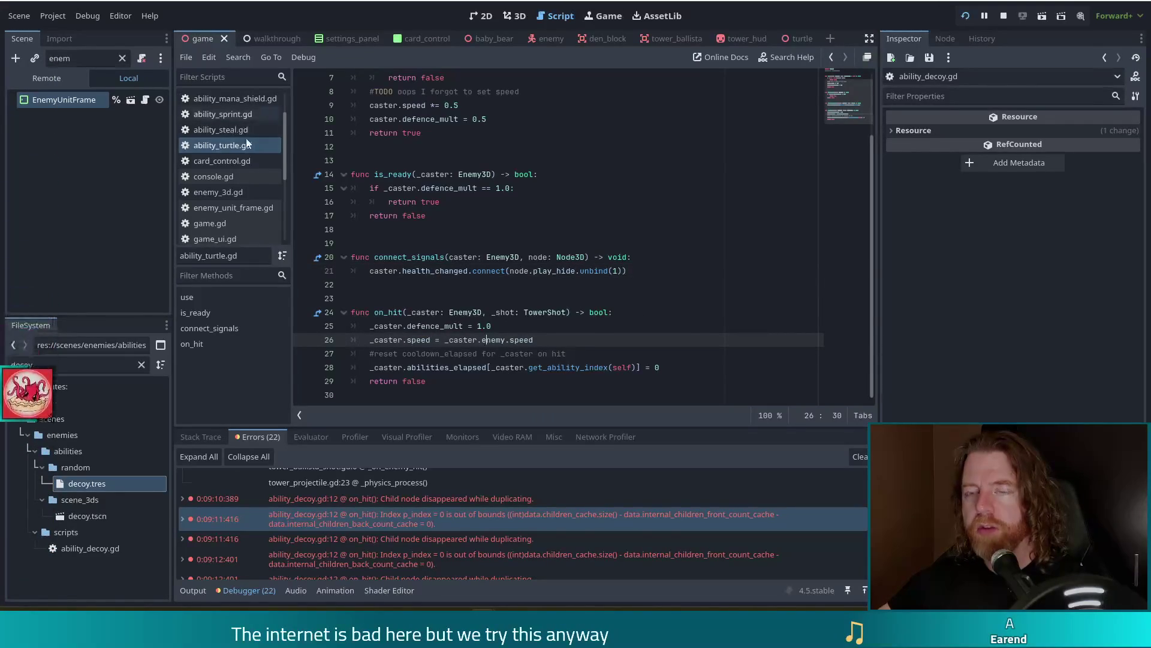
pyautogui.scroll(2, 243, 175)
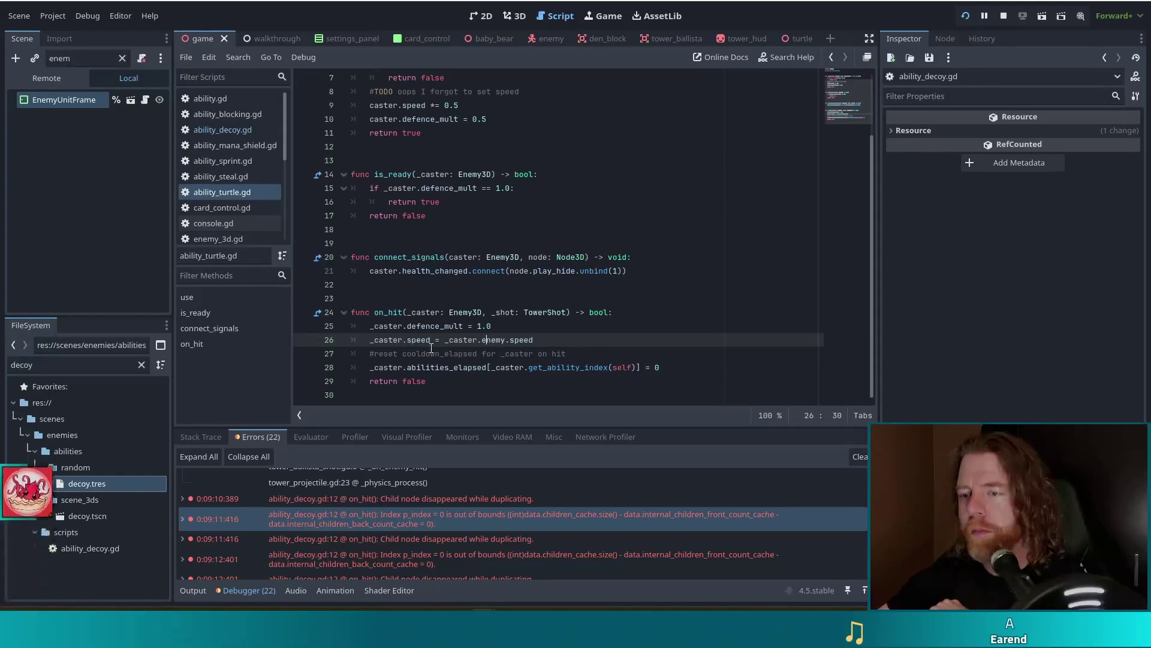
pyautogui.scroll(2, 419, 350)
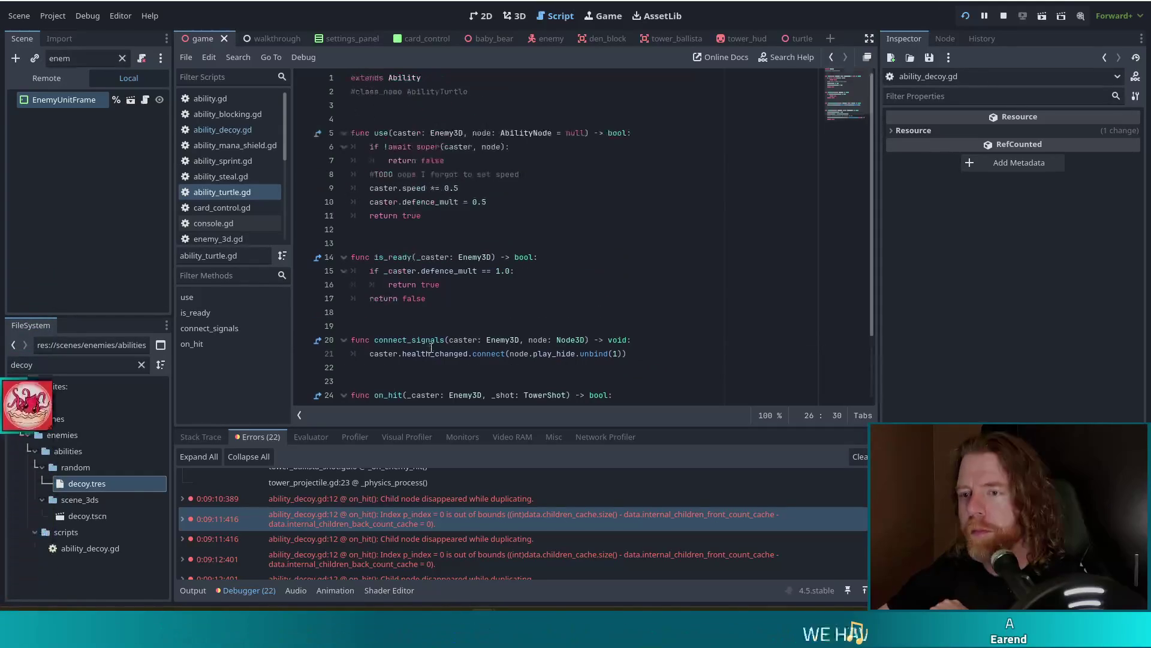
pyautogui.click(221, 130)
# Select the decoy.tres resource, empty its Scene 3D property, and start editing its Prefix
pyautogui.click(546, 244)
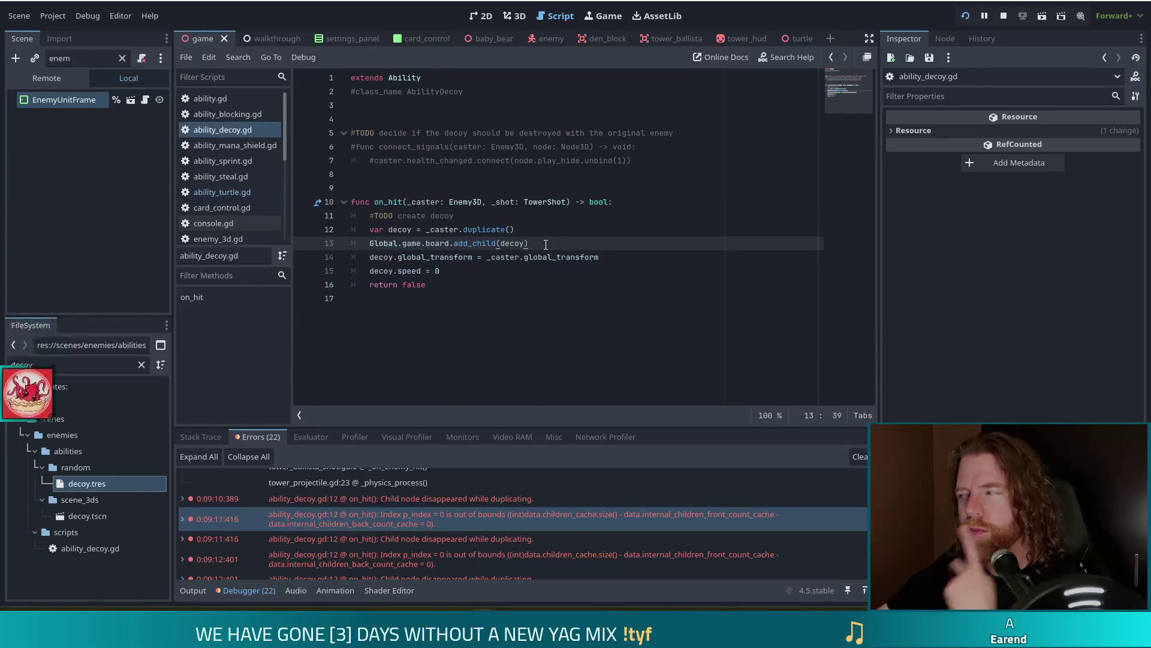
pyautogui.click(87, 483)
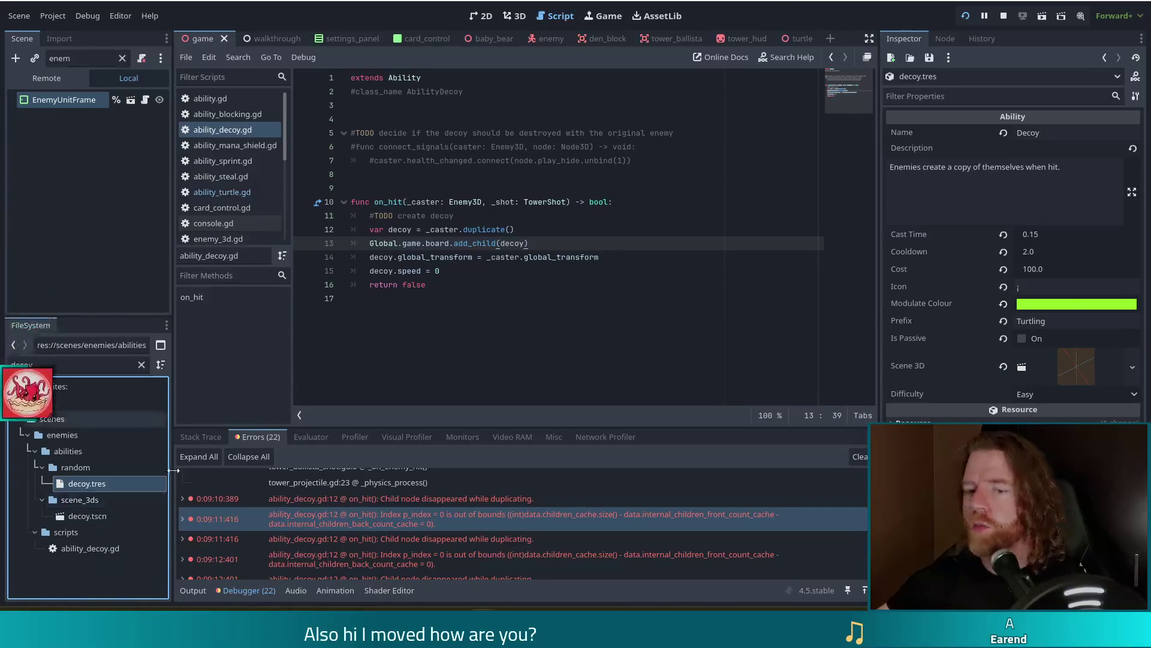
pyautogui.click(1003, 365)
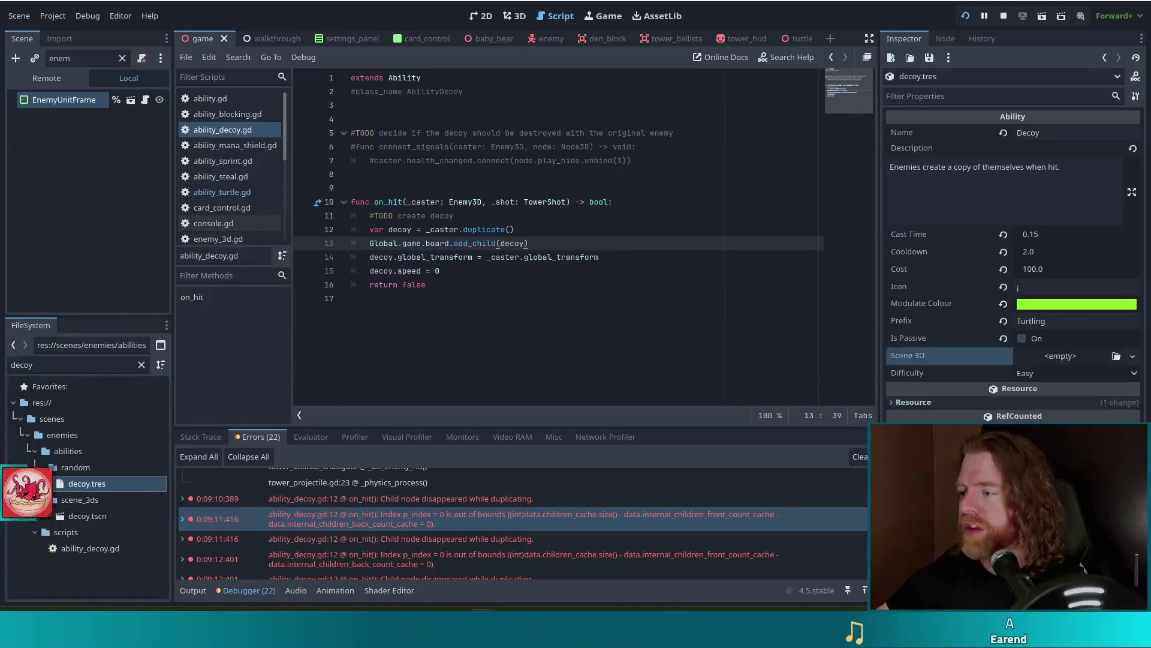
pyautogui.click(537, 257)
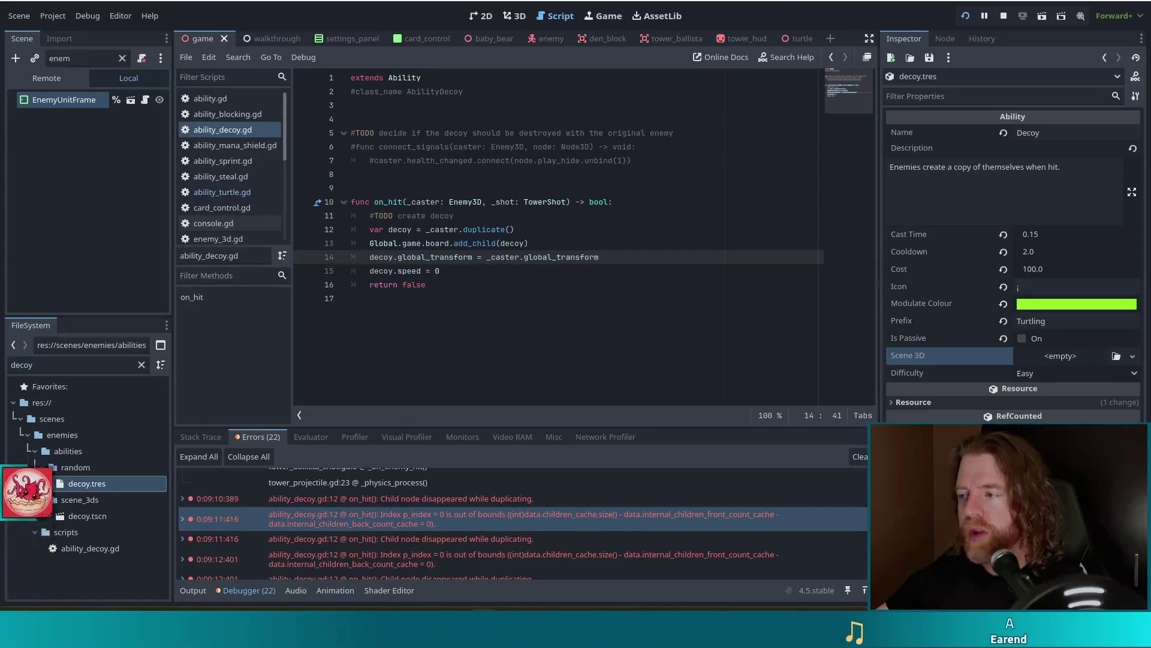
pyautogui.click(1064, 328)
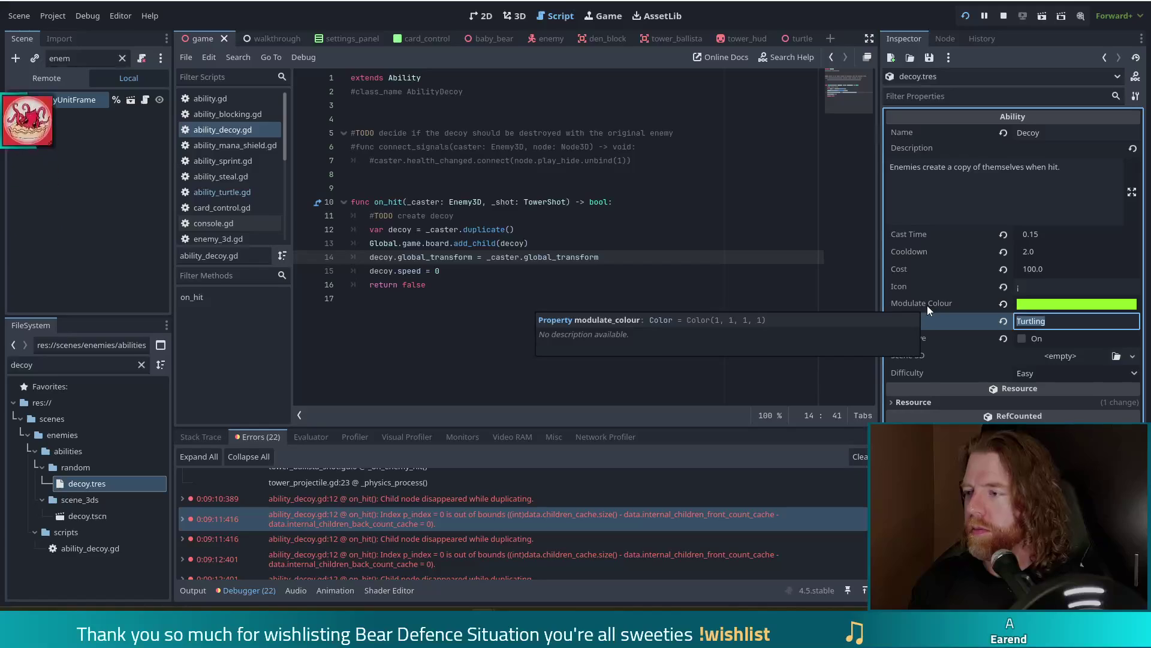
# Set the Decoy prefix to 'Decoying' and save, then open spawner_block.gd
pyautogui.write('Decoying')
pyautogui.hotkey('ctrl', 's')
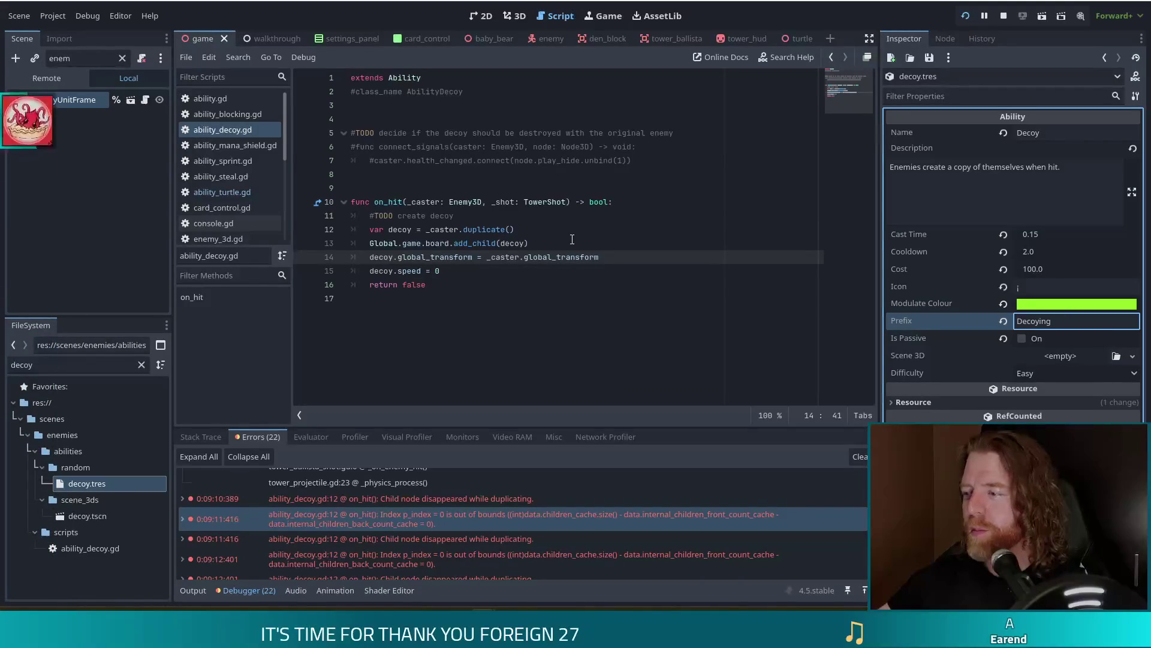
pyautogui.click(627, 230)
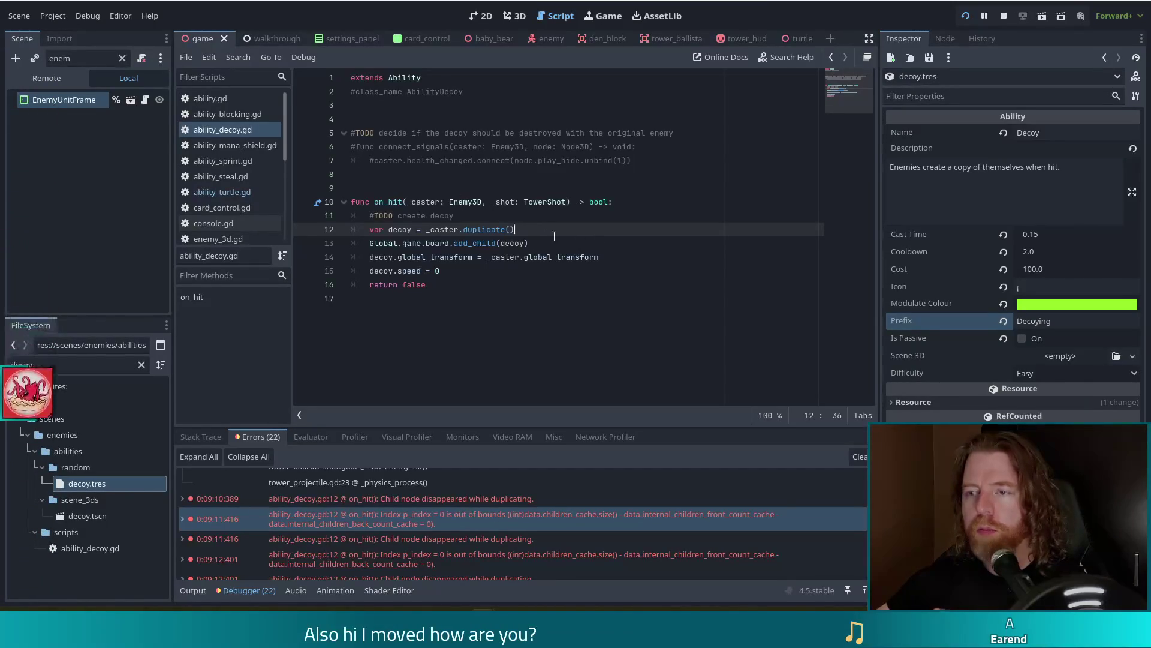
pyautogui.scroll(-5, 283, 182)
pyautogui.click(246, 175)
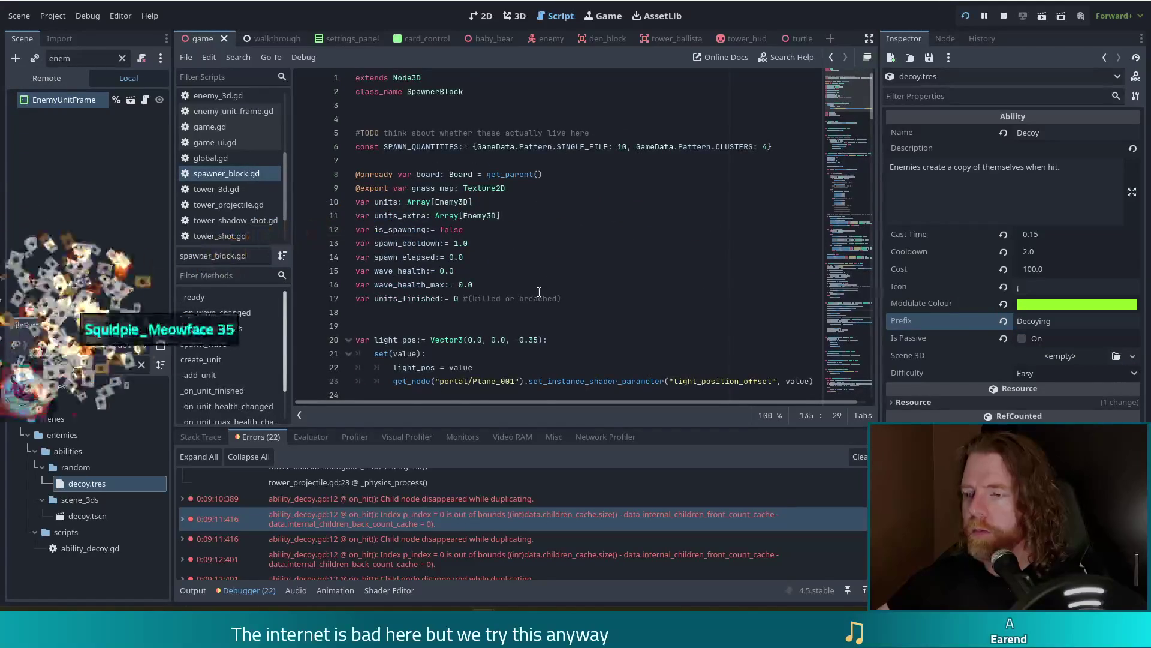
pyautogui.scroll(-7, 539, 292)
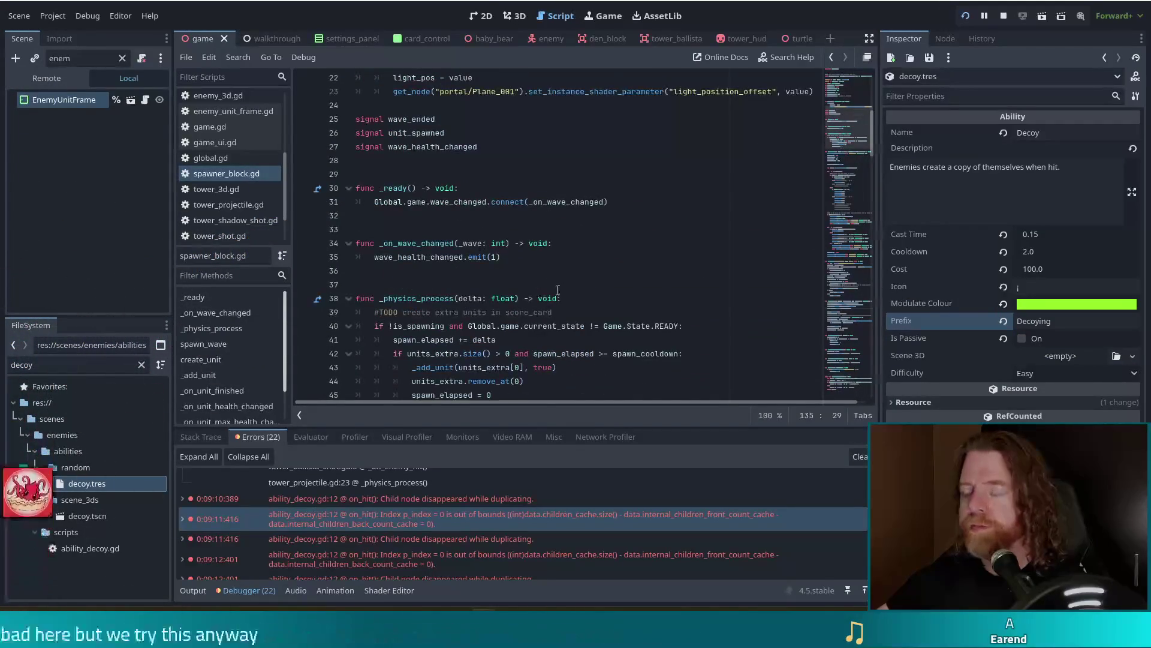
pyautogui.scroll(-9, 539, 292)
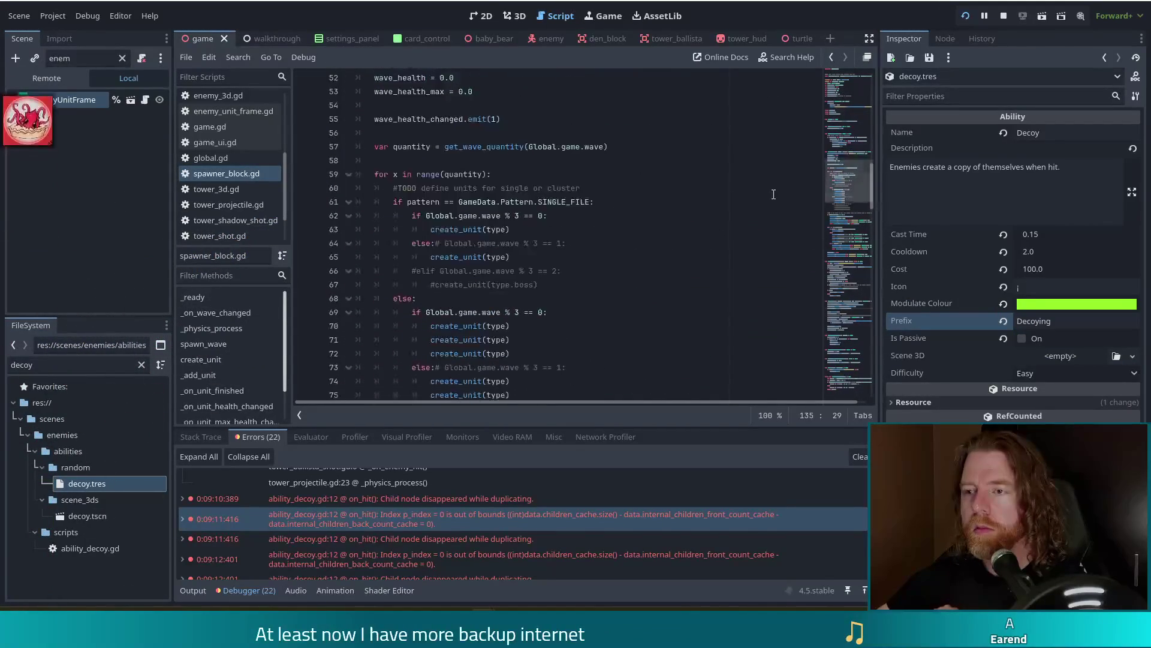
pyautogui.moveTo(857, 183); pyautogui.dragTo(847, 246)
pyautogui.click(486, 178)
pyautogui.press('Up')
pyautogui.press('Up')
pyautogui.press('Up')
pyautogui.scroll(1, 544, 202)
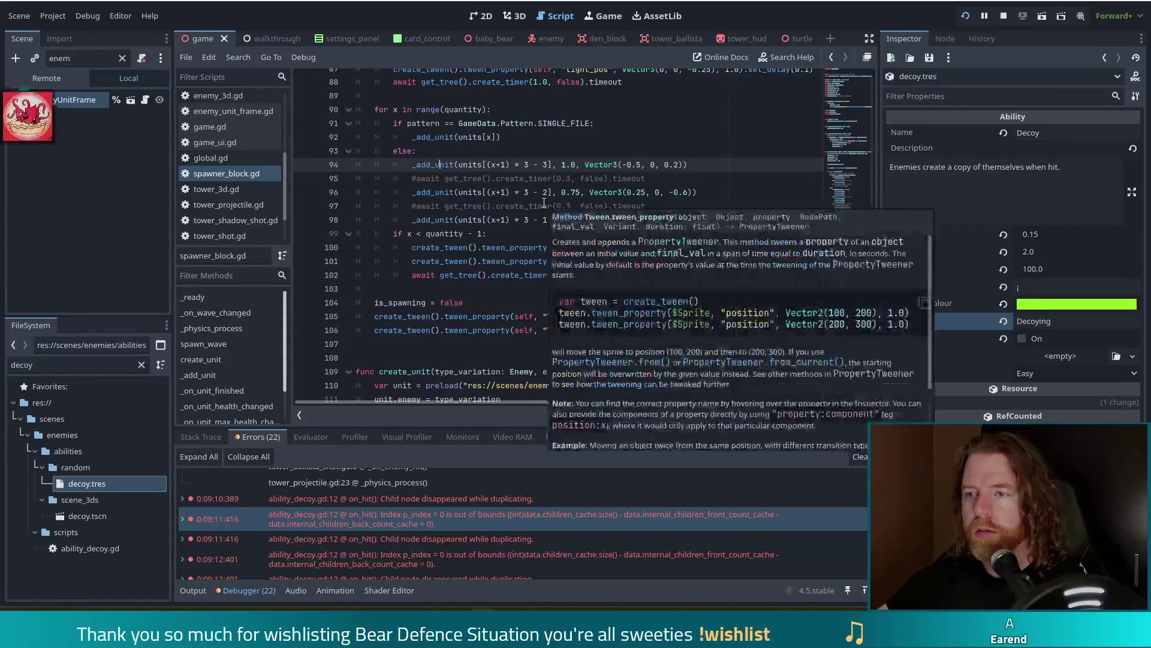
pyautogui.scroll(5, 544, 210)
pyautogui.scroll(1, 491, 296)
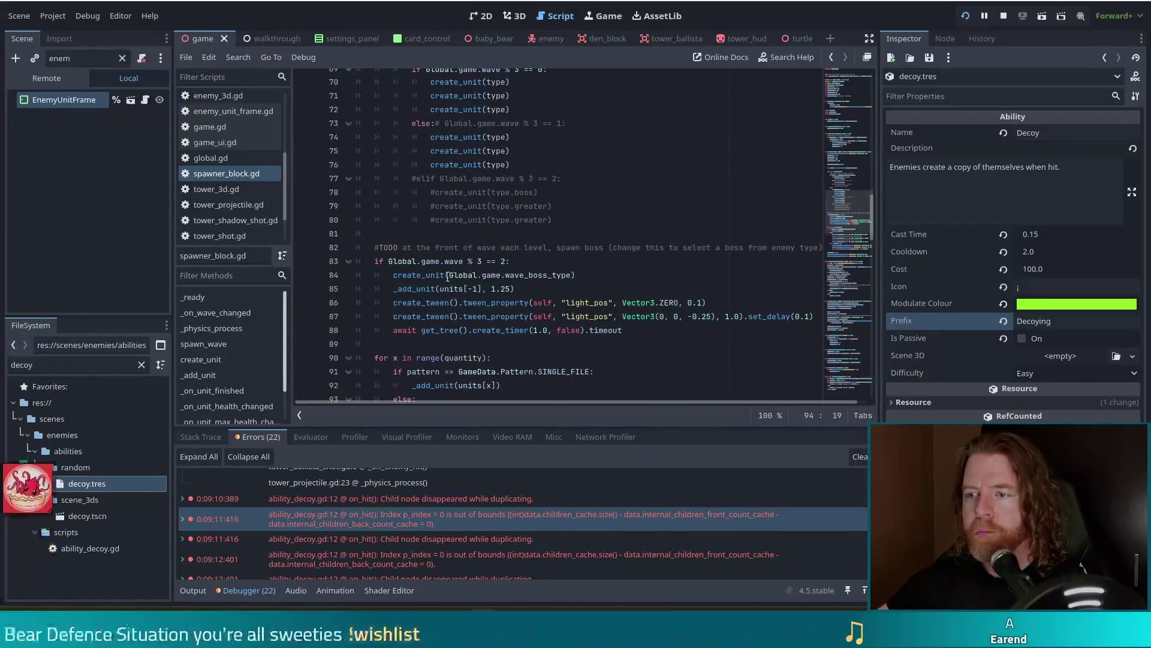
pyautogui.moveTo(460, 274); pyautogui.dragTo(577, 275)
pyautogui.click(491, 302)
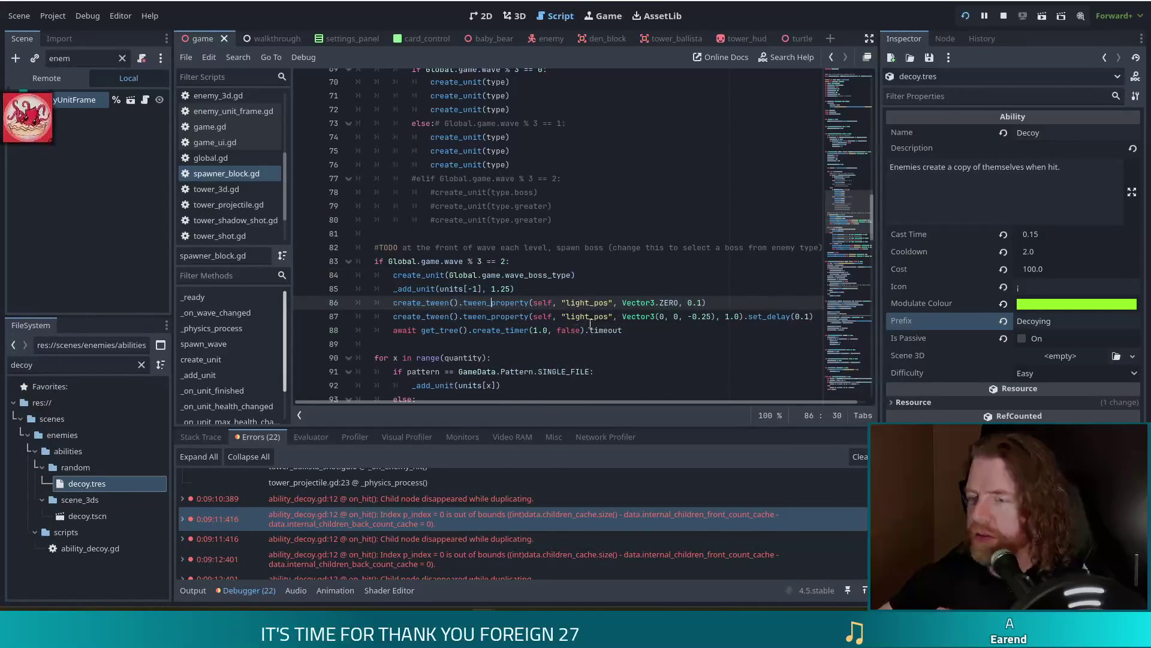
pyautogui.click(574, 274)
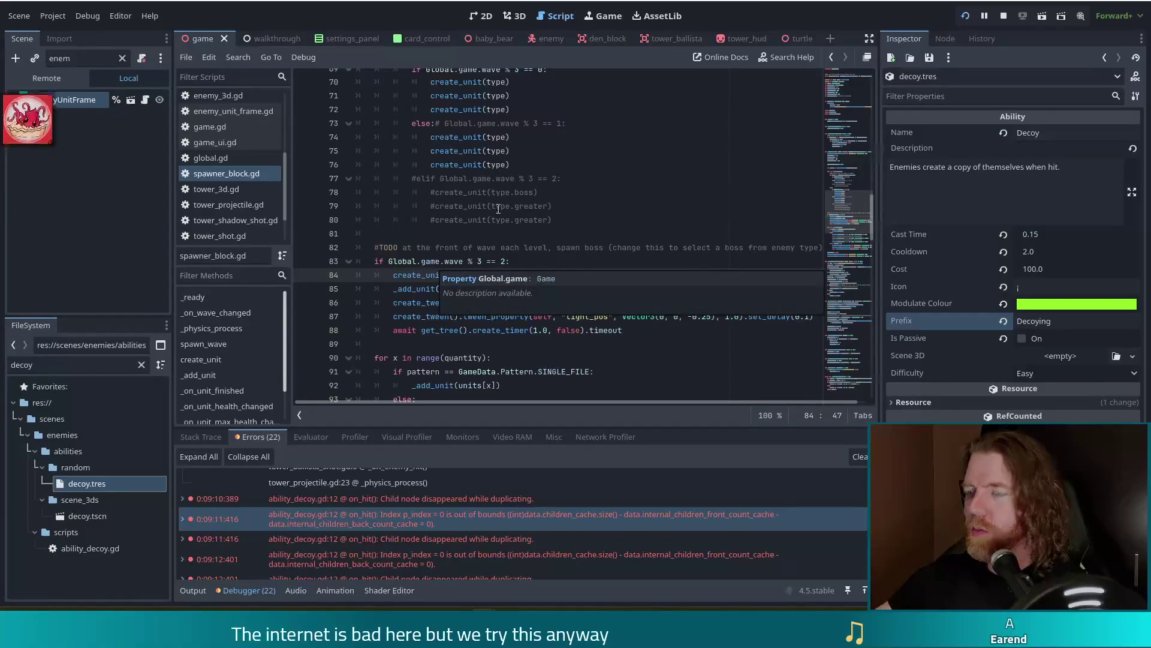
pyautogui.scroll(-3, 562, 243)
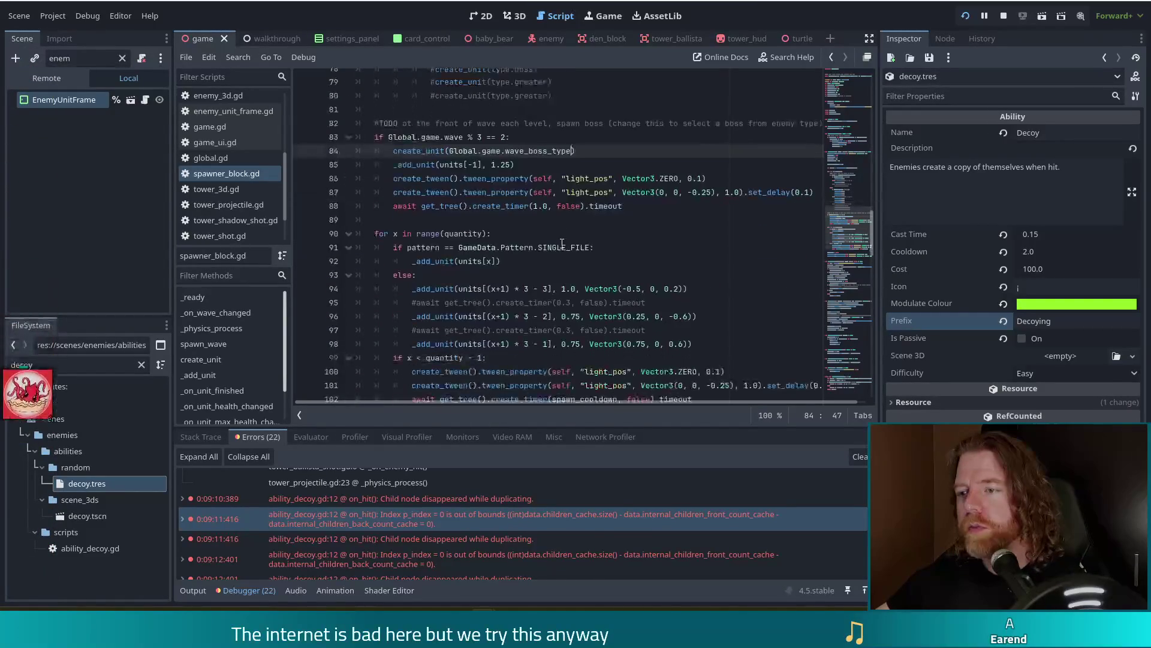
pyautogui.hotkey('ctrl', 'Left')
pyautogui.hotkey('ctrl', 'Left')
pyautogui.hotkey('ctrl', 'Left')
pyautogui.click(400, 152)
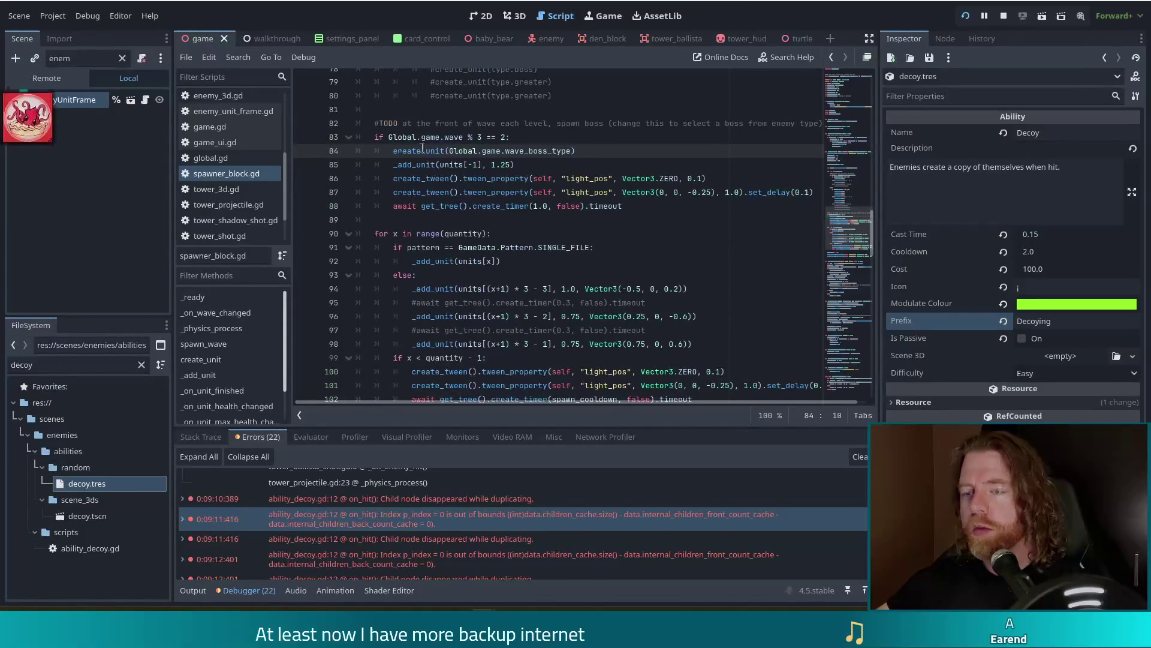
pyautogui.keyDown('ctrl'); pyautogui.click(413, 152); pyautogui.keyUp('ctrl')
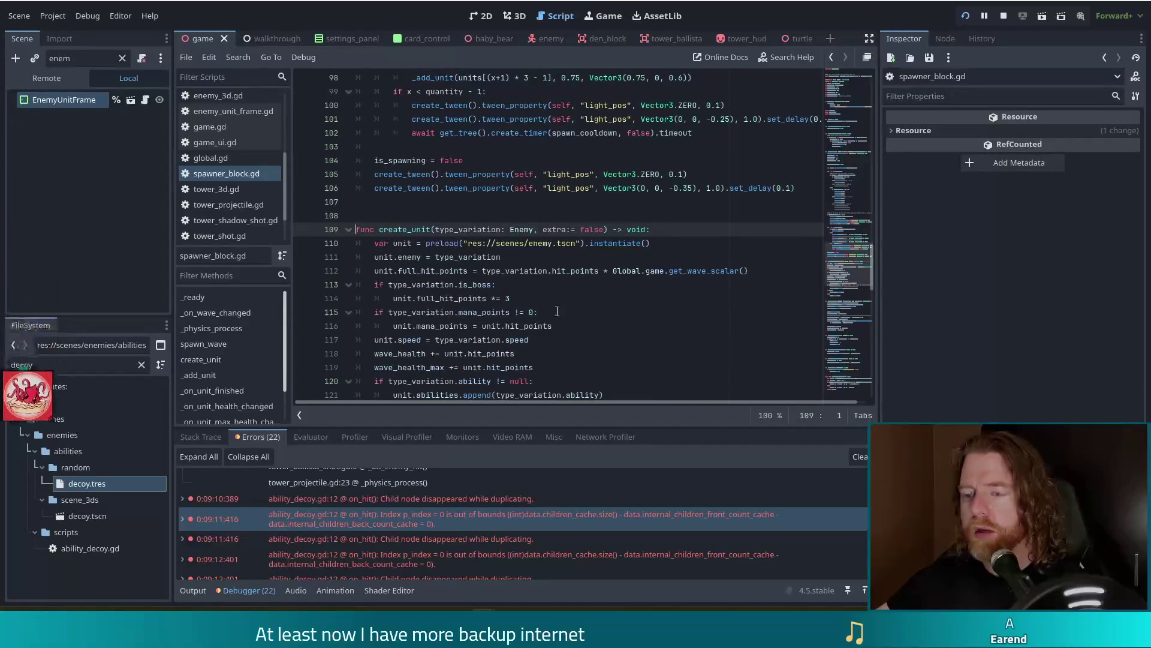
# Insert an empty line after line 124 in create_unit
pyautogui.scroll(-3, 600, 305)
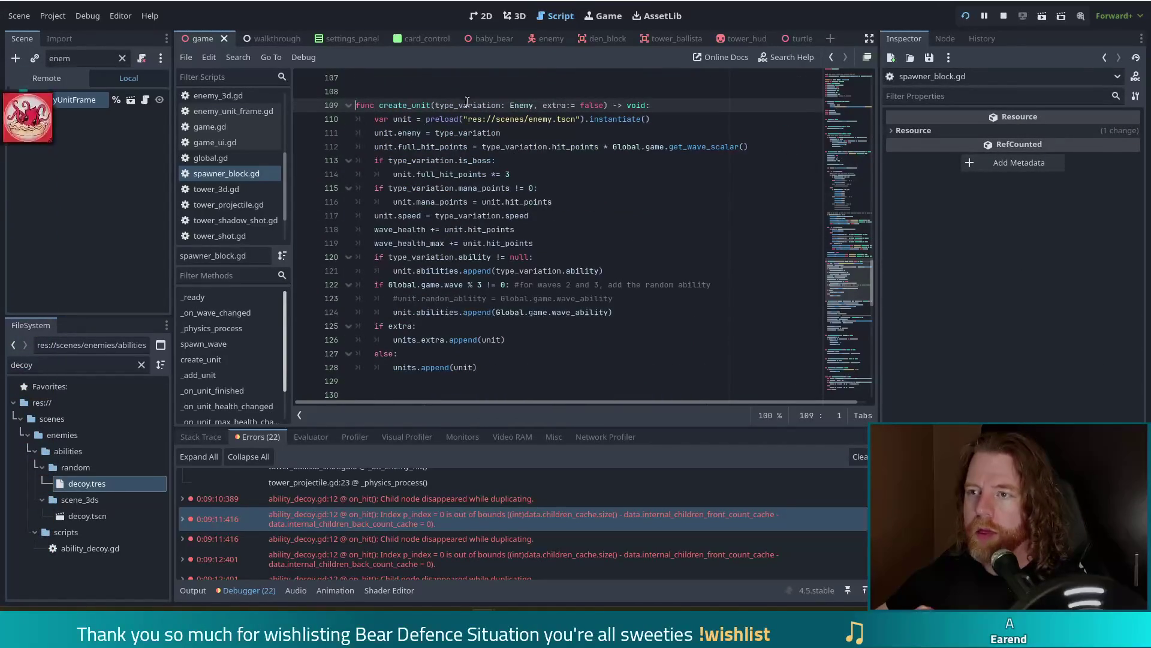
pyautogui.moveTo(564, 117)
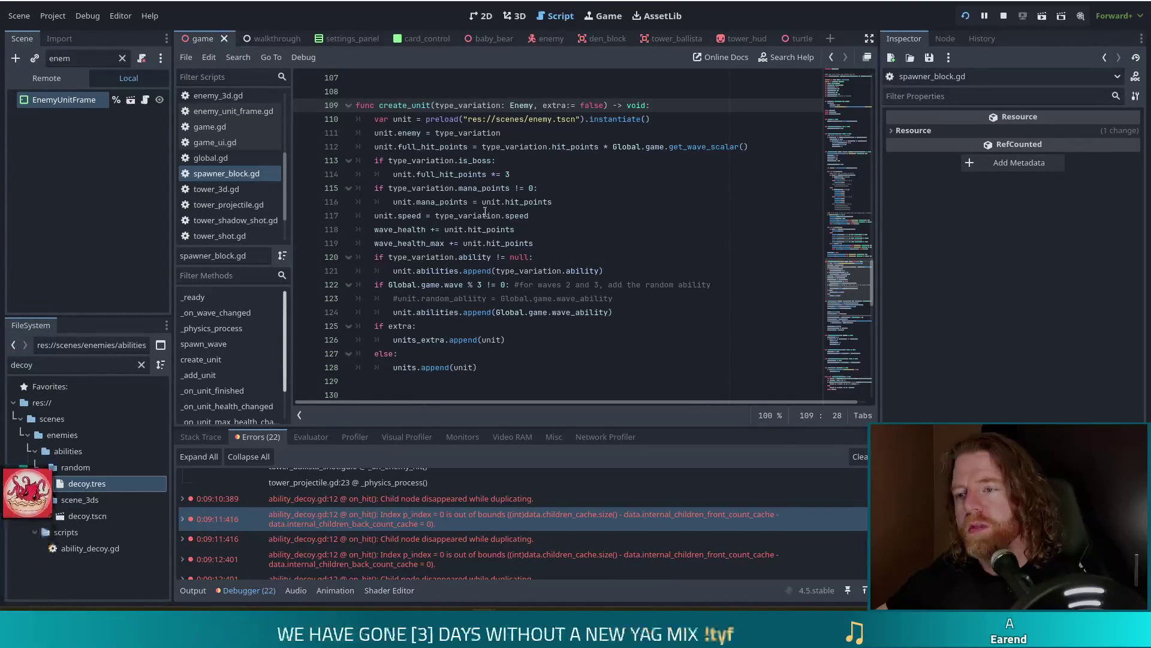
pyautogui.moveTo(460, 157)
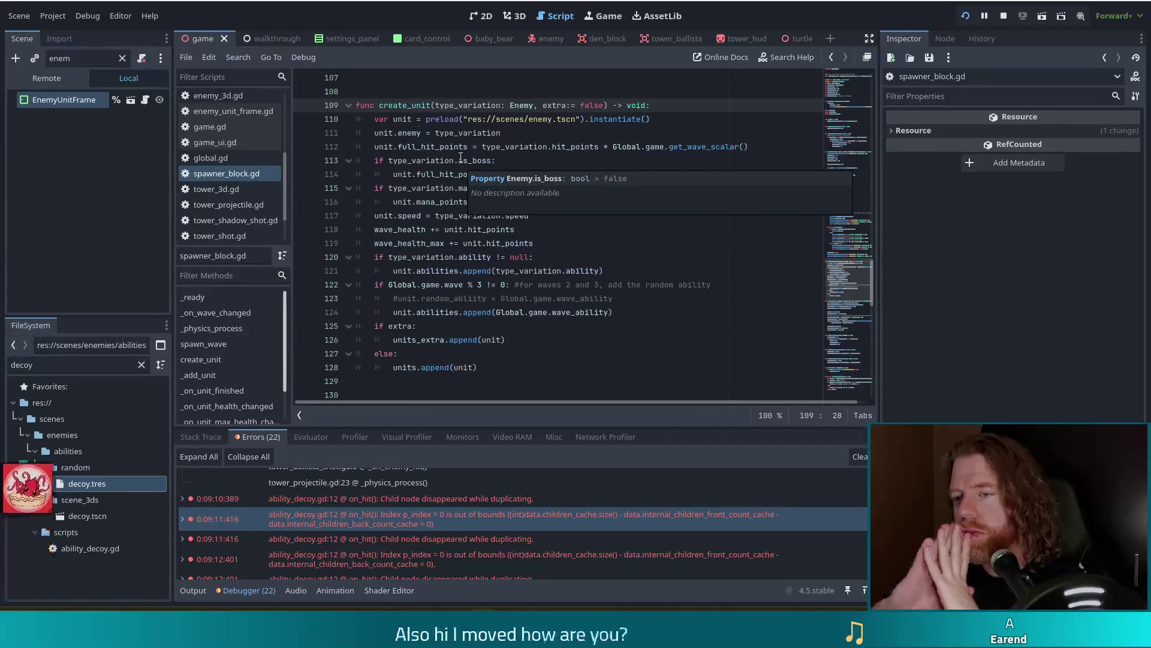
pyautogui.click(627, 312)
pyautogui.press('Return')
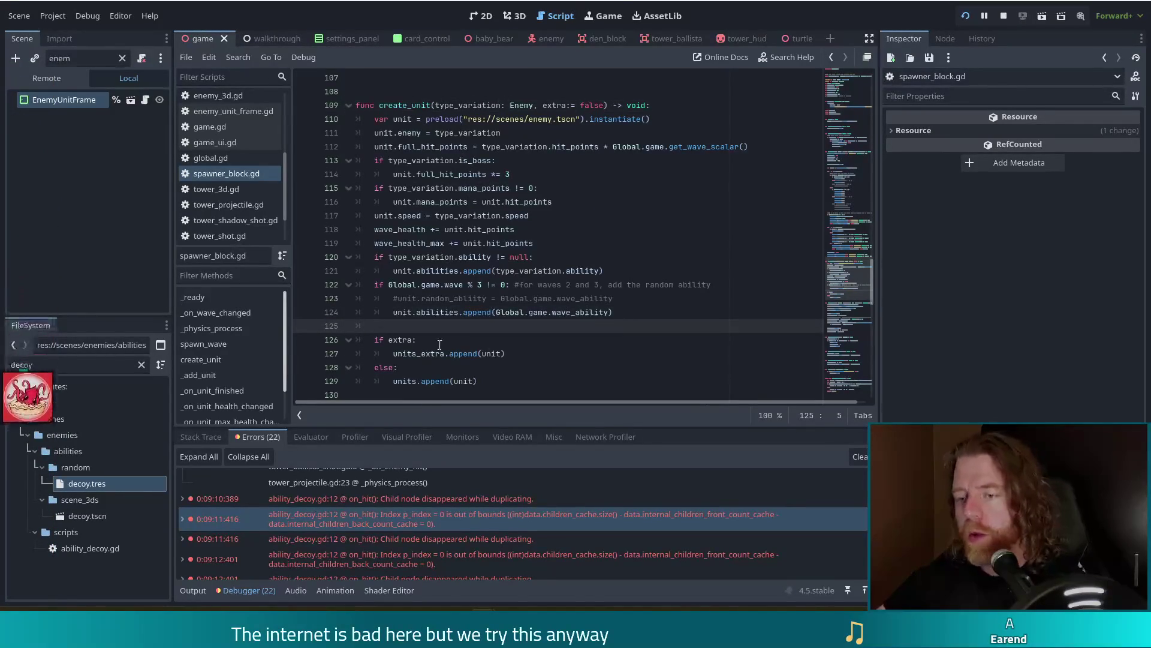
# Look over the if extra/else append block, then select create_unit's void return type
pyautogui.scroll(-3, 407, 340)
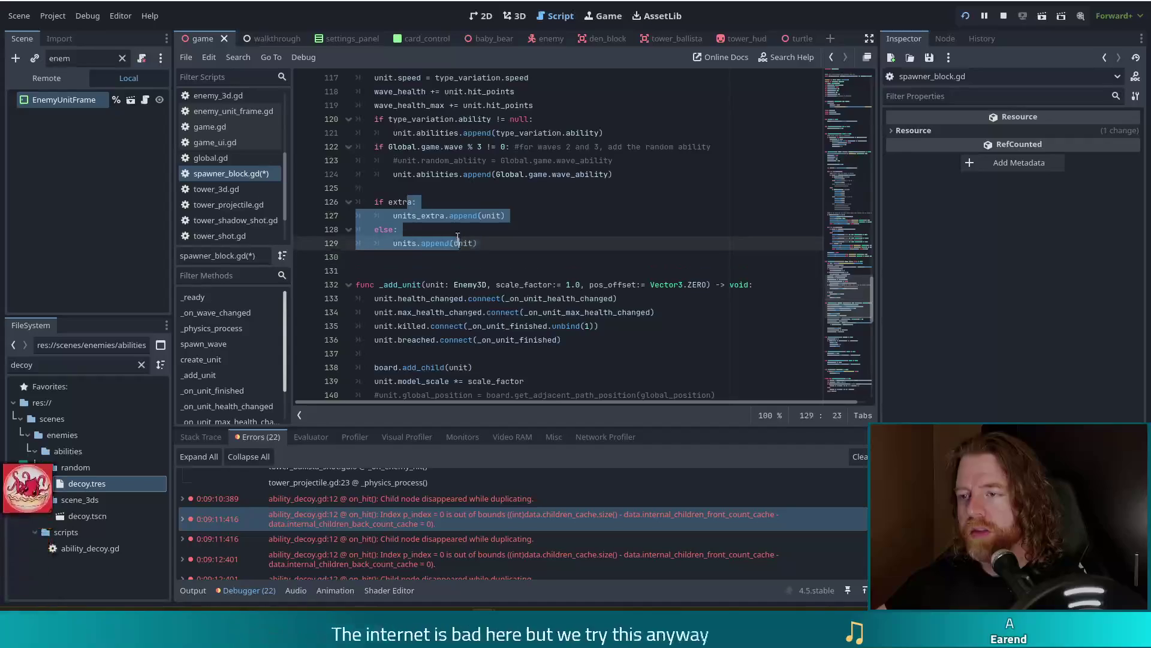
pyautogui.click(484, 240)
pyautogui.moveTo(485, 240); pyautogui.dragTo(376, 202)
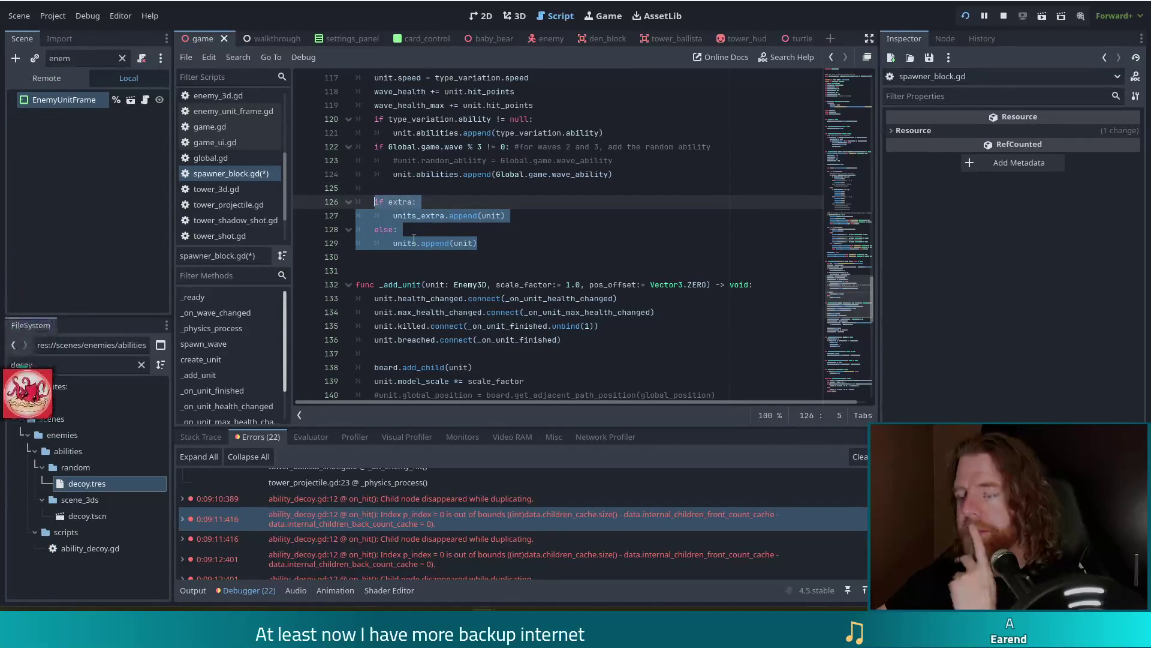
pyautogui.click(490, 215)
pyautogui.scroll(3, 542, 209)
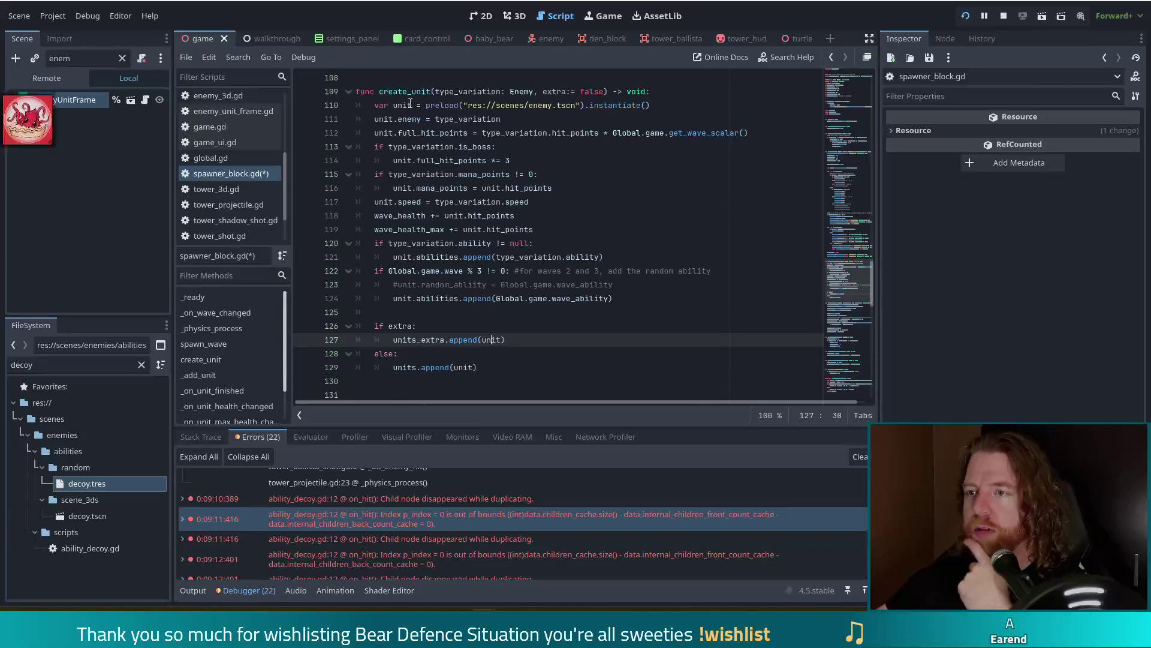
pyautogui.doubleClick(636, 92)
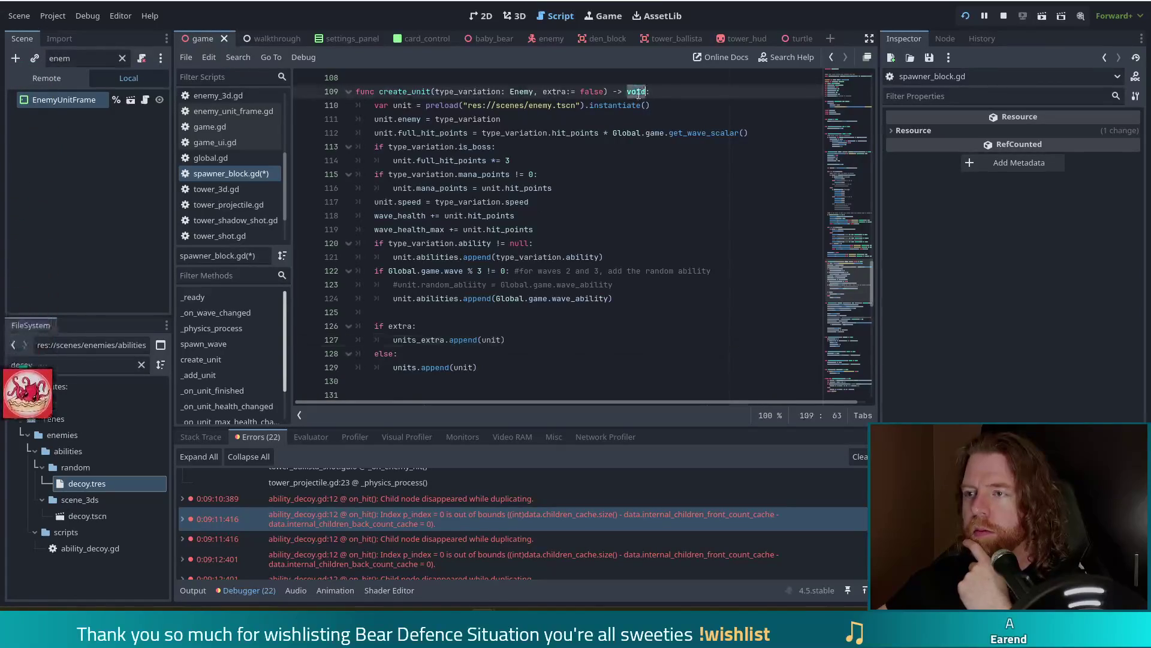
# Change create_unit's return type to Enemy3D, add 'return unit', and delete the if extra/else block
pyautogui.write('nem')
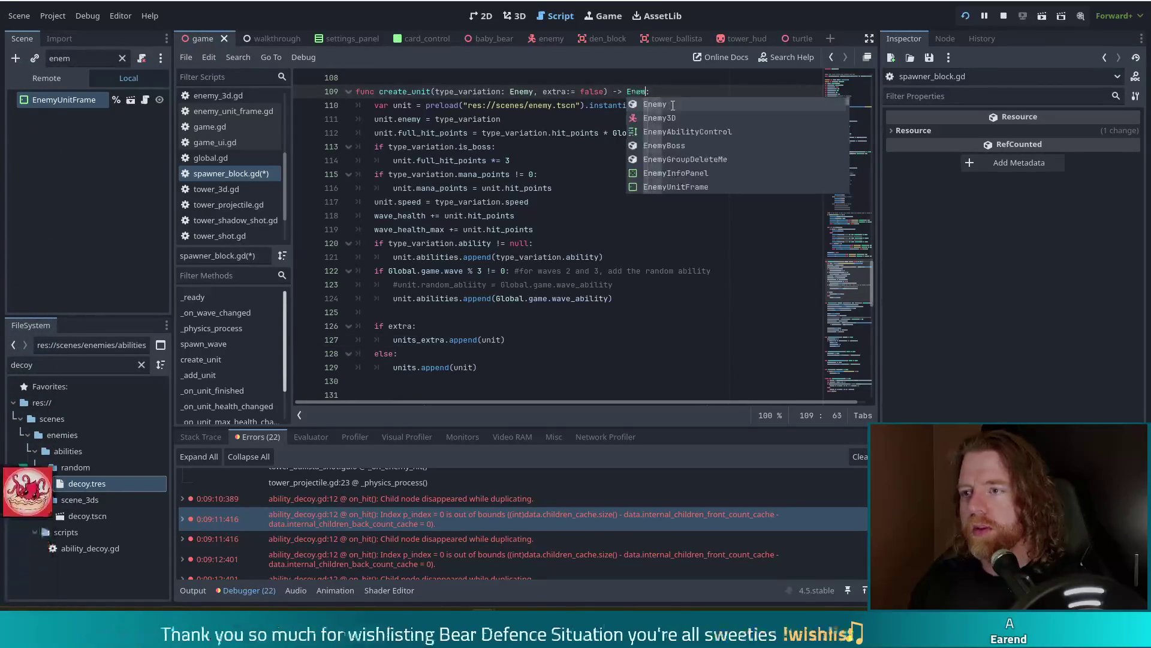
pyautogui.press('Return')
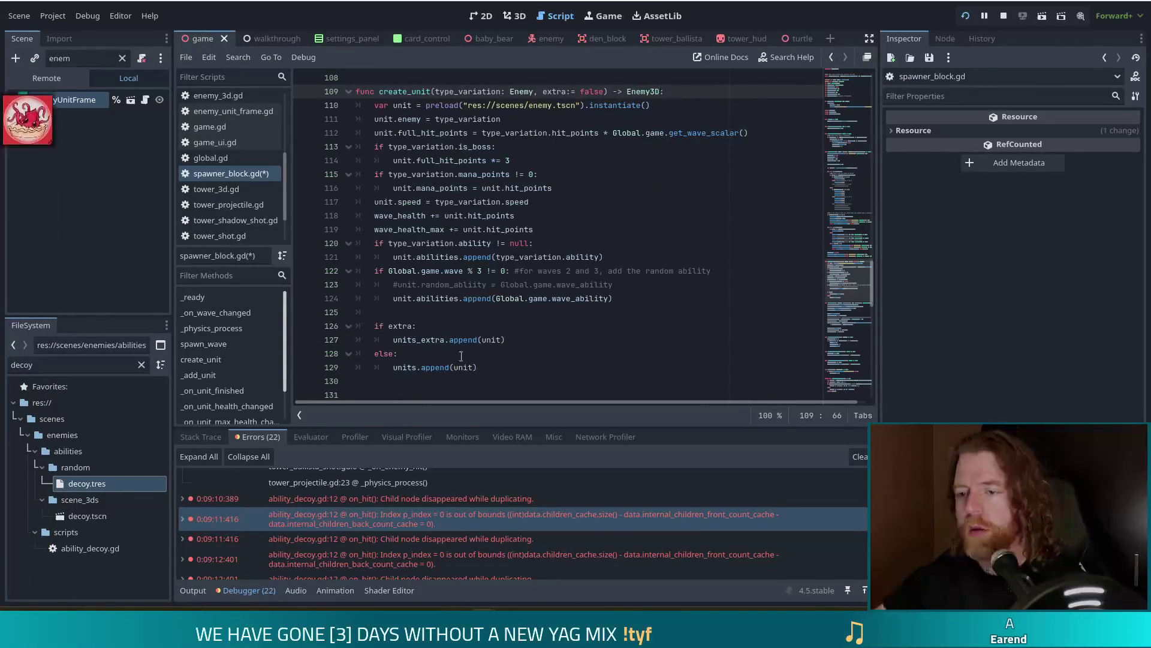
pyautogui.click(485, 366)
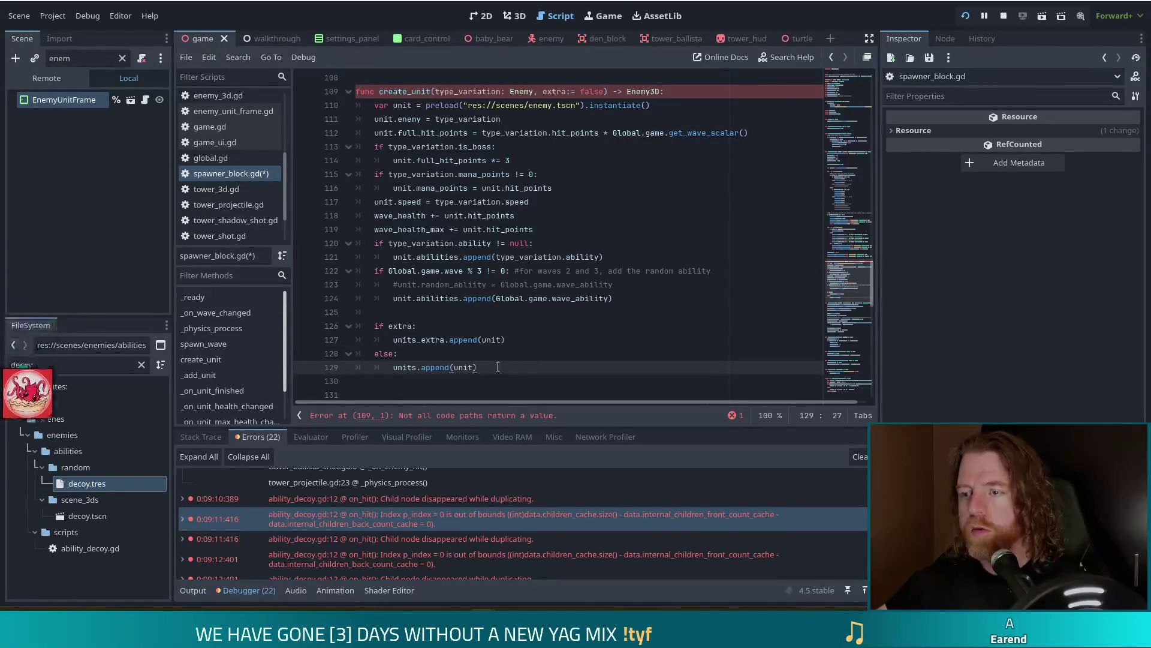
pyautogui.click(505, 315)
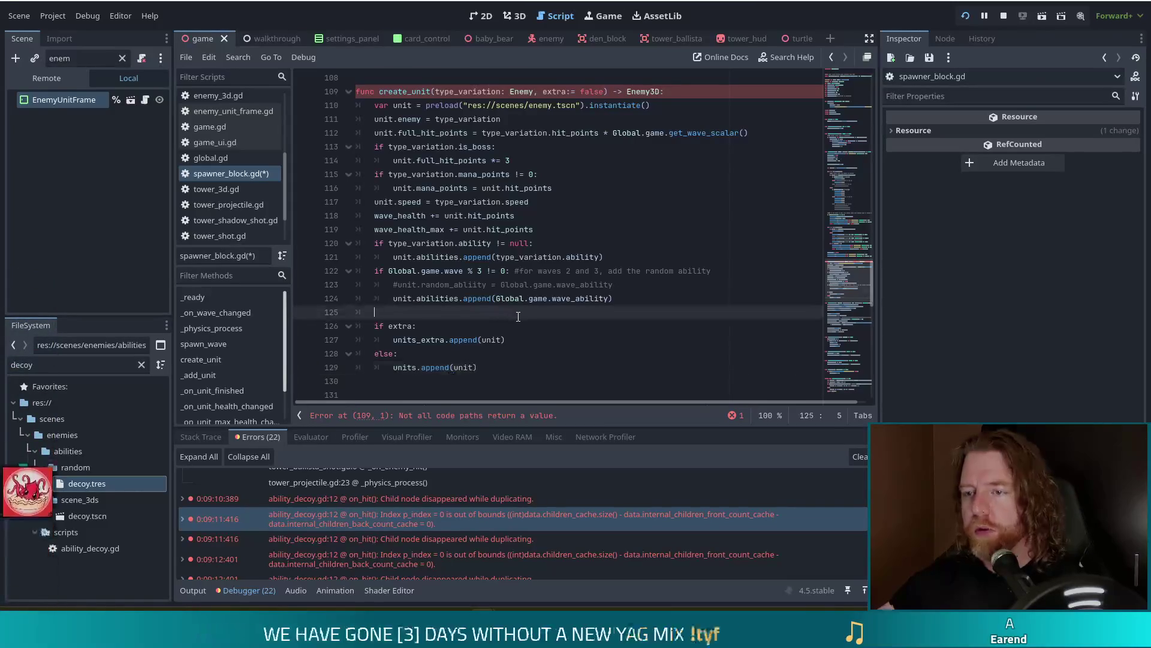
pyautogui.write('return unit')
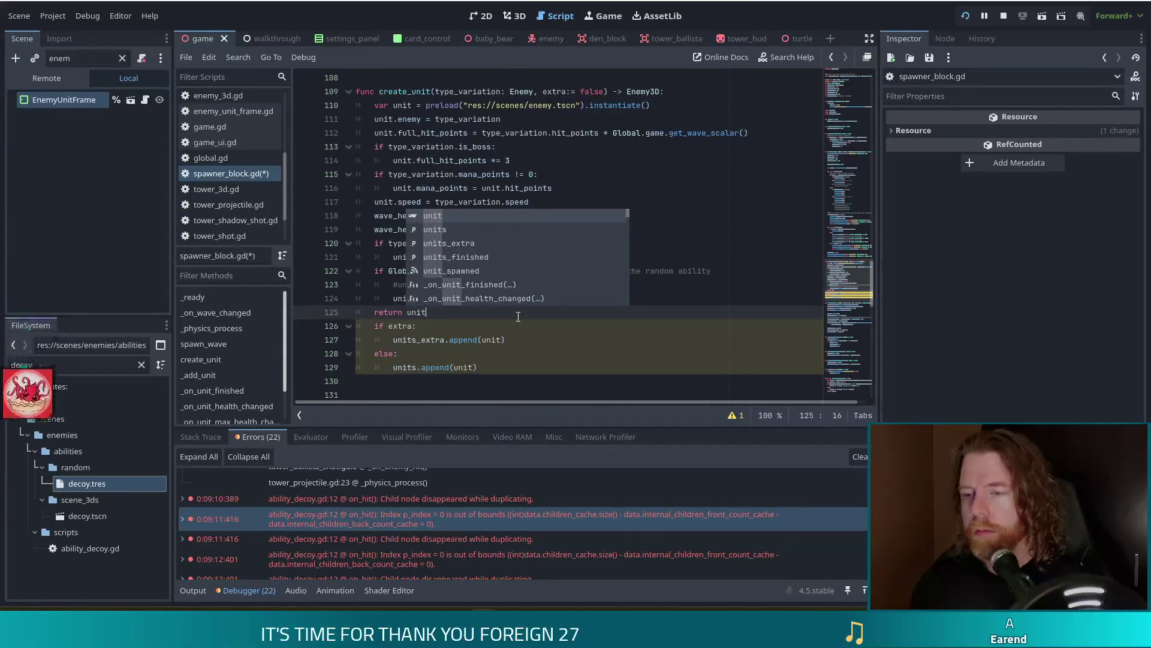
pyautogui.press('Escape')
pyautogui.moveTo(488, 363); pyautogui.dragTo(530, 313)
pyautogui.hotkey('ctrl', 'c')
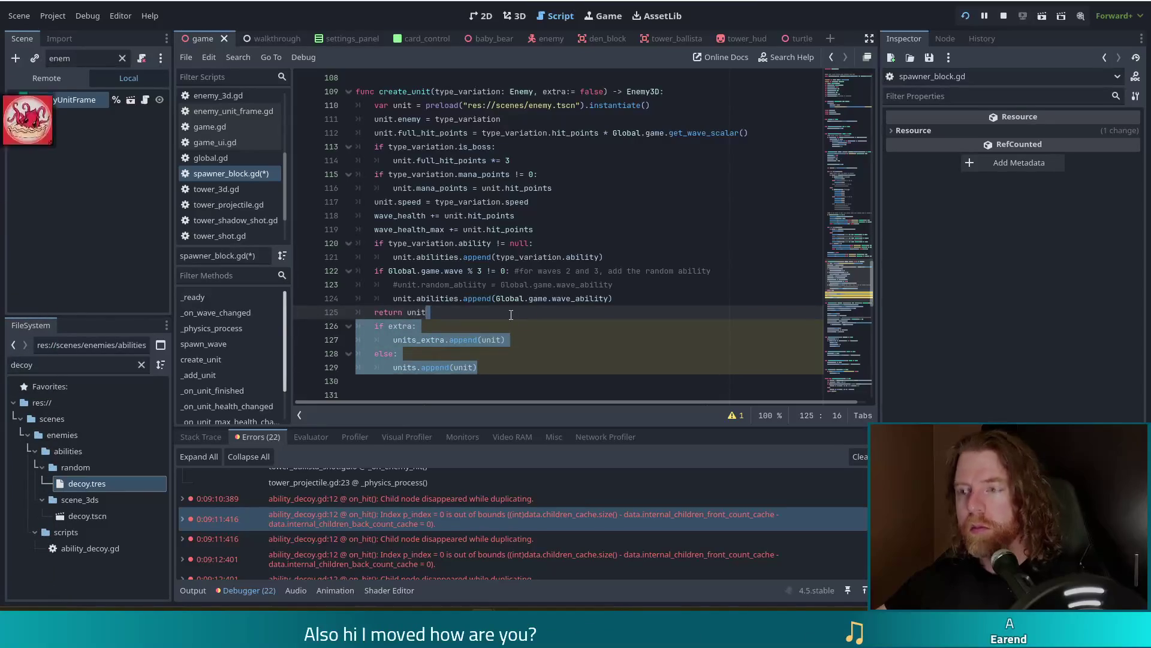
pyautogui.press('BackSpace')
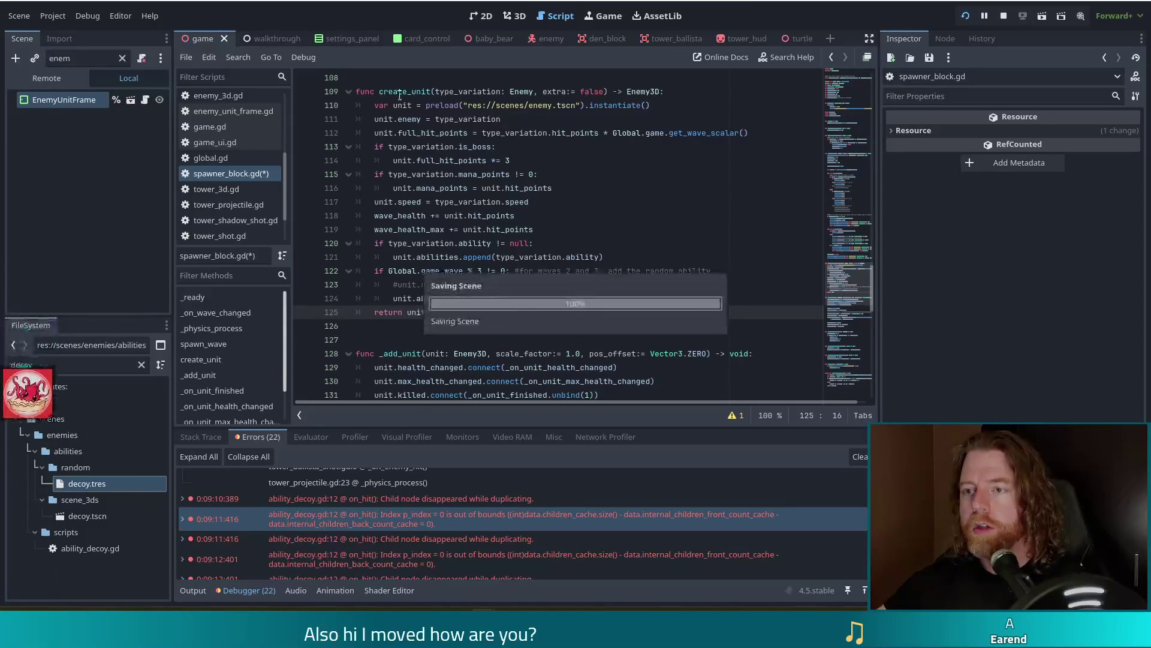
# Start rewriting boss line 84 with units.ad, undoing an accidental paste of the if extra block
pyautogui.scroll(7, 503, 206)
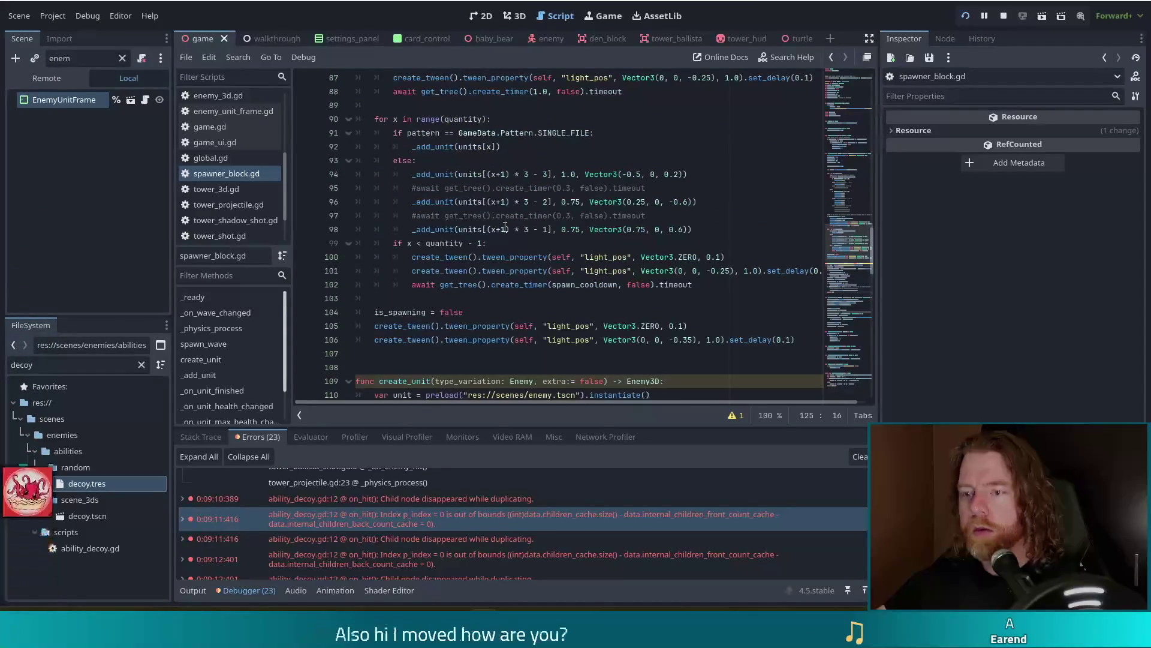
pyautogui.moveTo(602, 237)
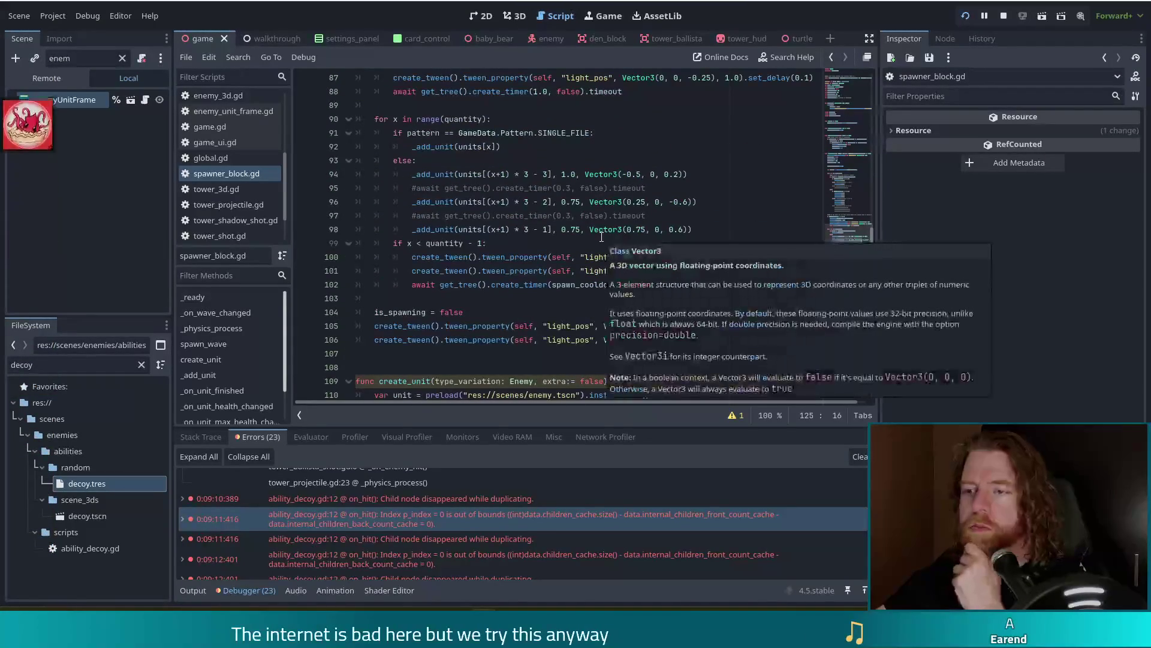
pyautogui.scroll(4, 549, 230)
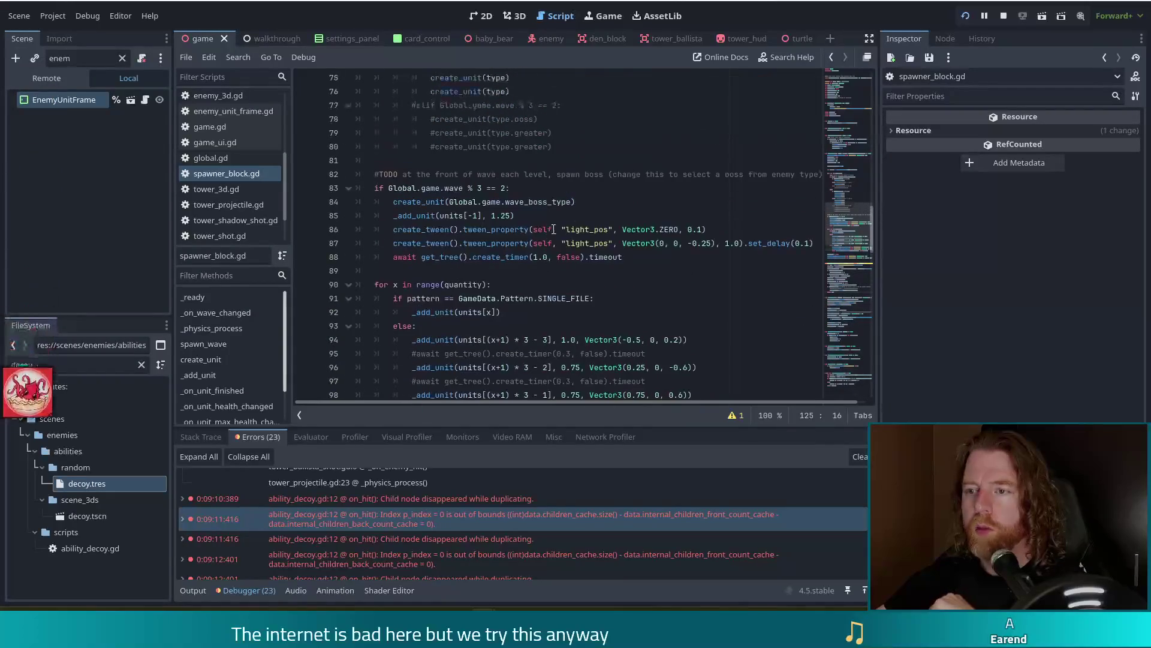
pyautogui.click(523, 185)
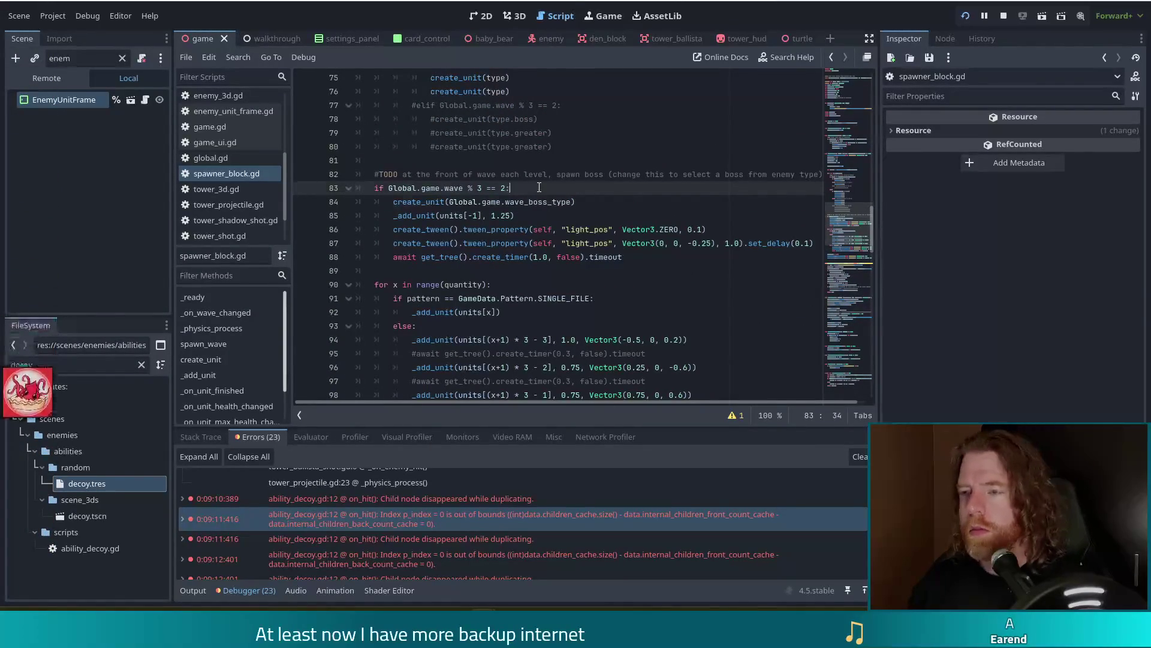
pyautogui.press('Down')
pyautogui.write('units.ad')
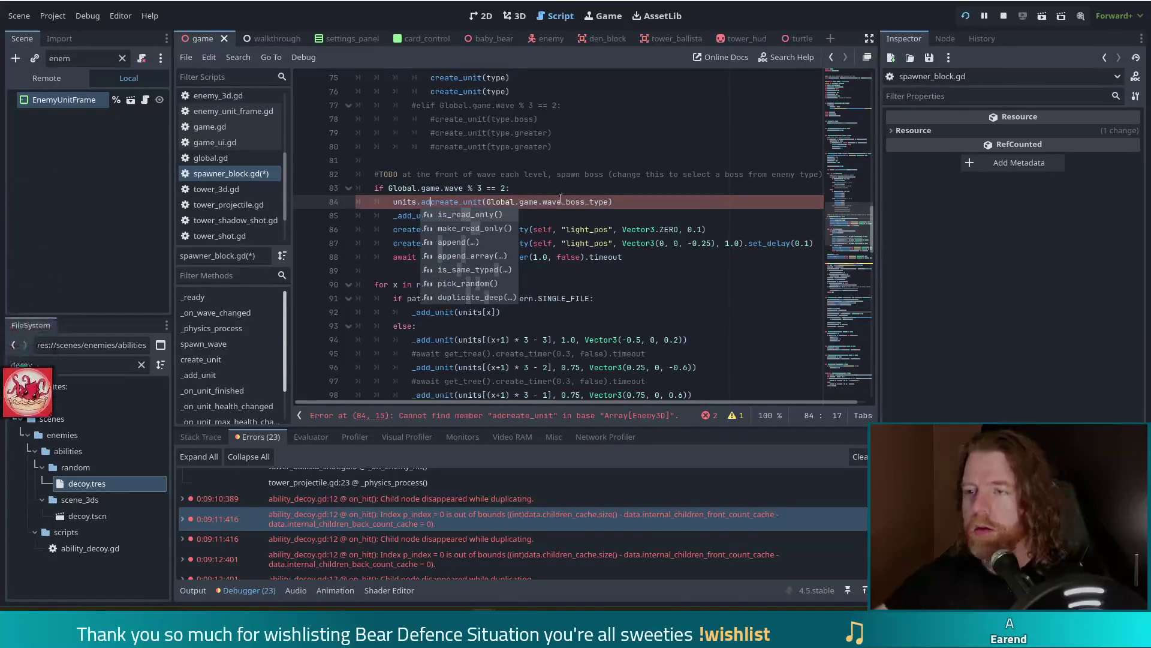
pyautogui.press('Escape')
pyautogui.click(545, 189)
pyautogui.hotkey('ctrl', 'v')
pyautogui.hotkey('ctrl', 'z')
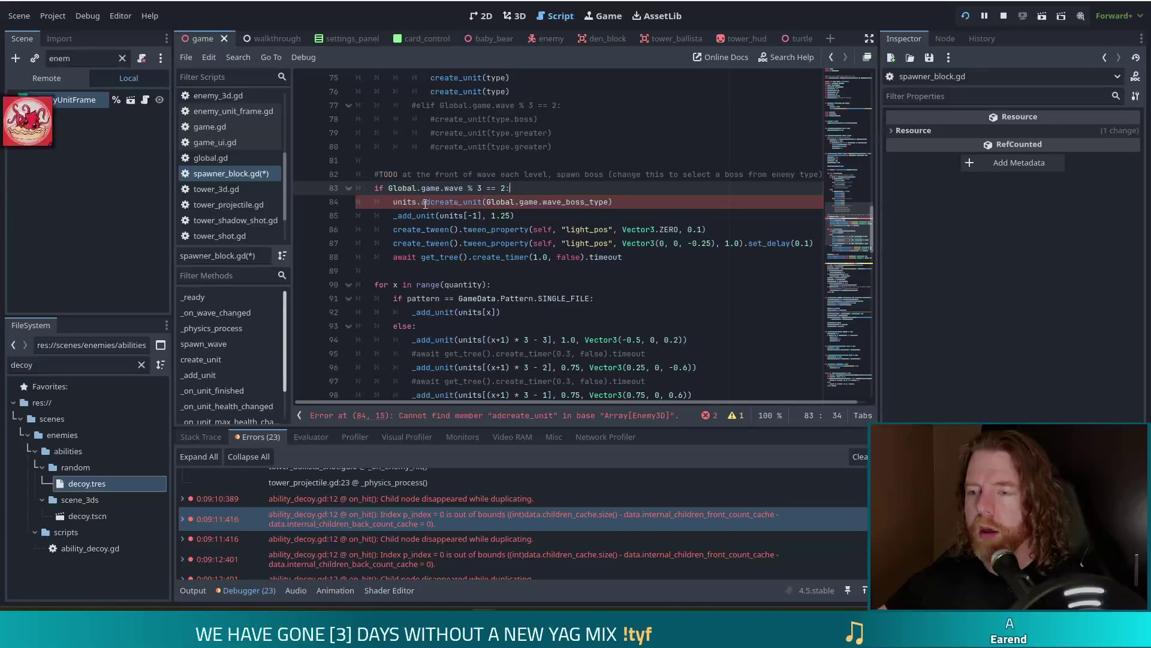
# Finish line 84 as units.append(create_unit(Global.game.wave_boss_type)) and save
pyautogui.click(425, 202)
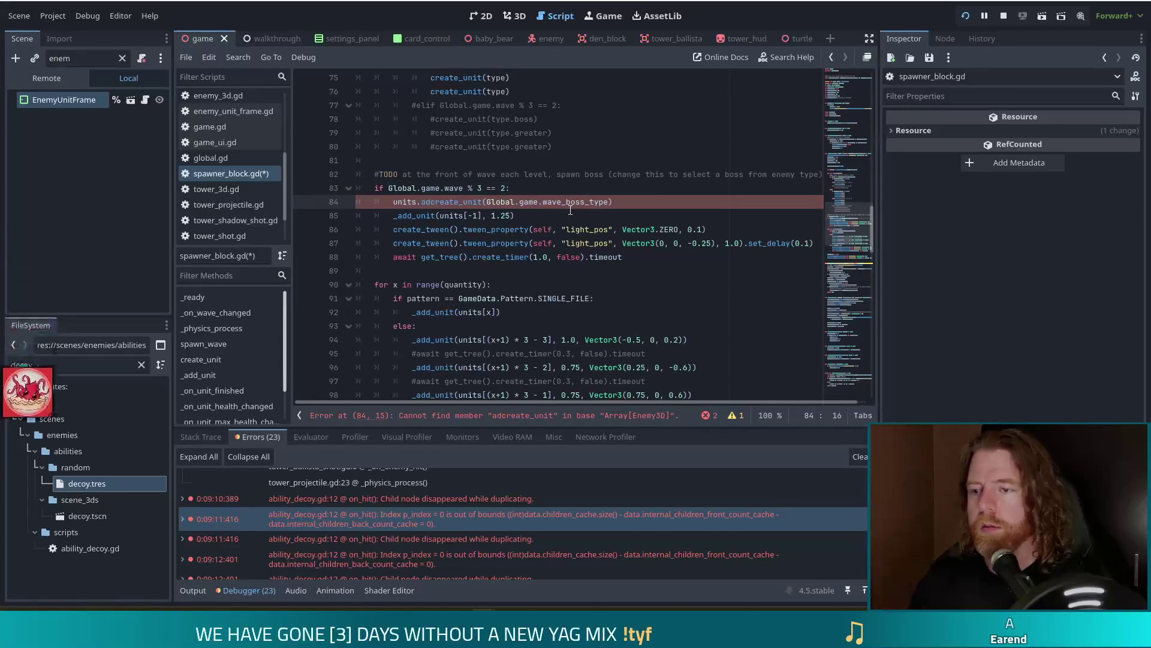
pyautogui.press('BackSpace')
pyautogui.write('ppend(')
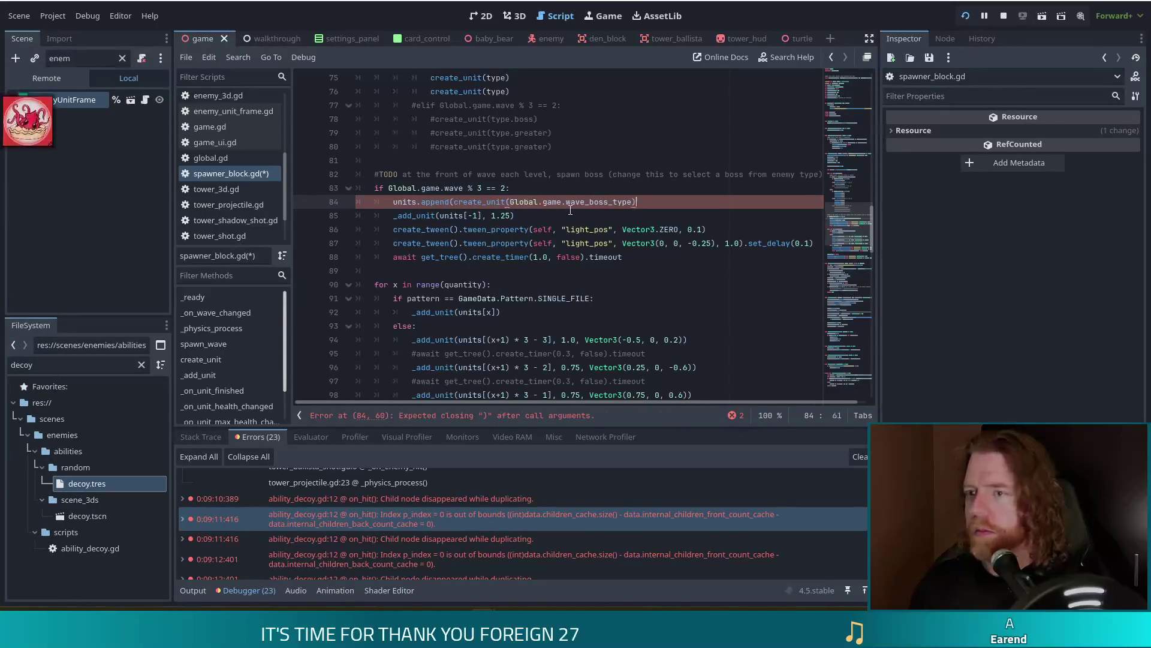
pyautogui.hotkey('ctrl', 's')
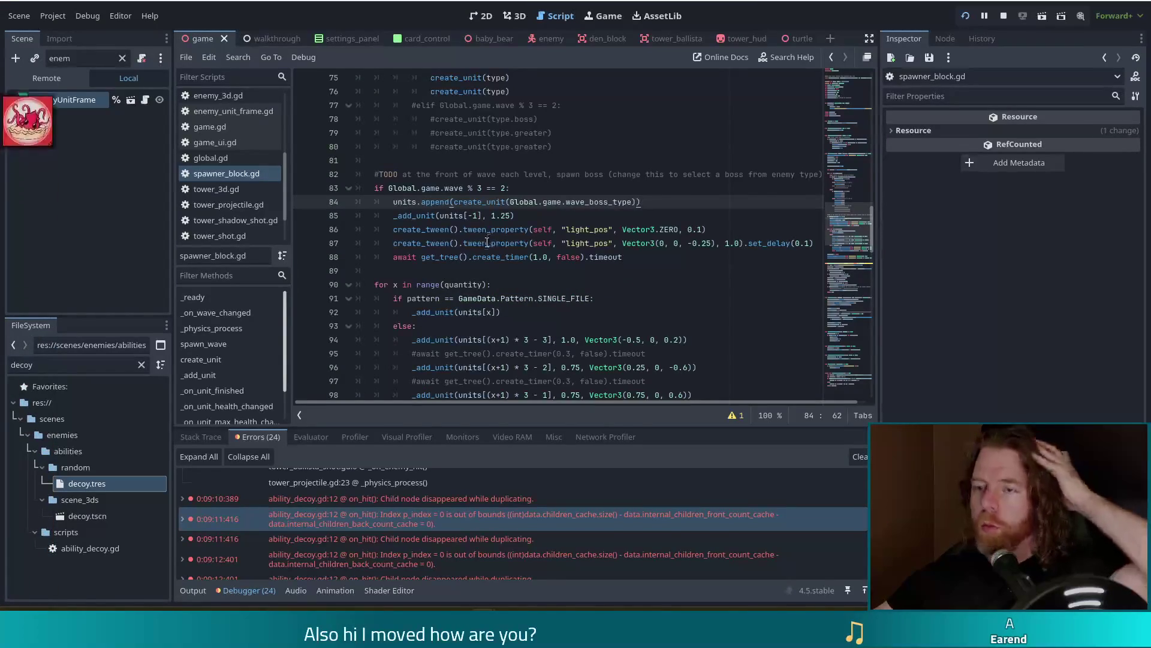
# Wrap the create_unit(type) call on line 63 in units.append(...)
pyautogui.scroll(2, 486, 242)
pyautogui.scroll(5, 487, 241)
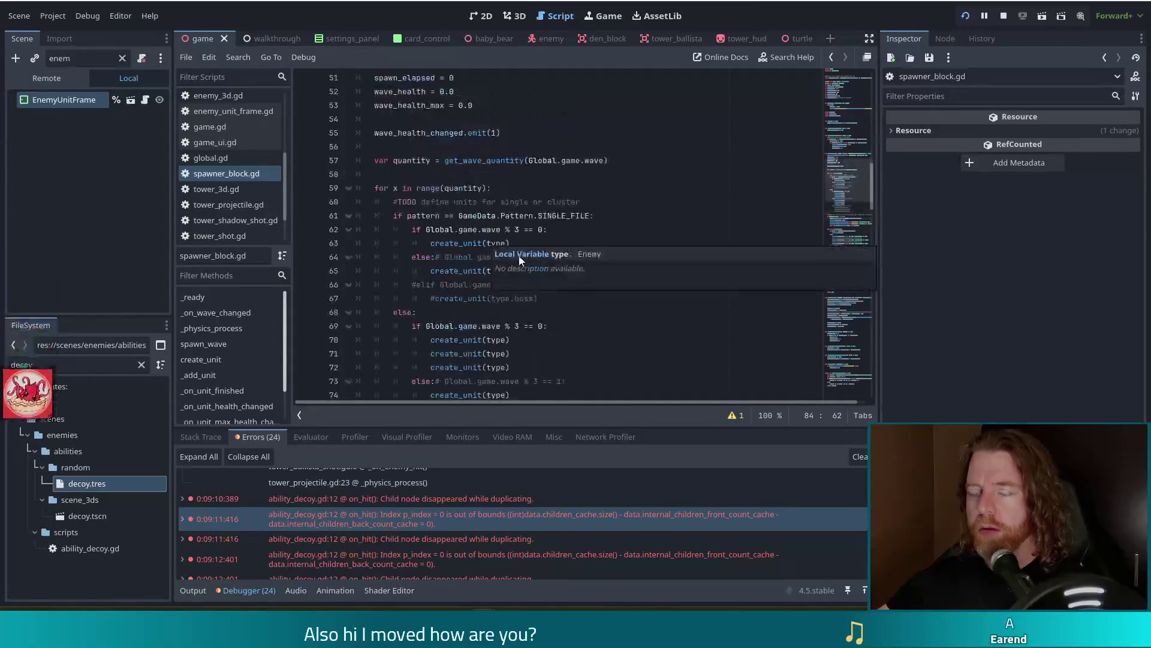
pyautogui.scroll(-1, 486, 287)
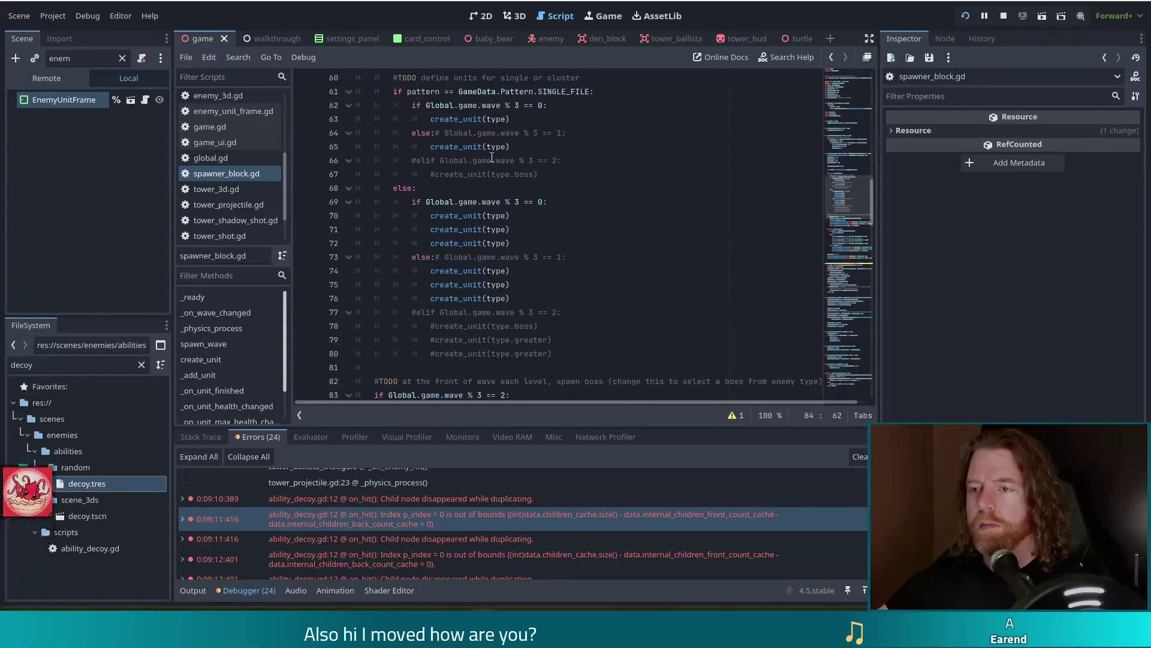
pyautogui.click(430, 119)
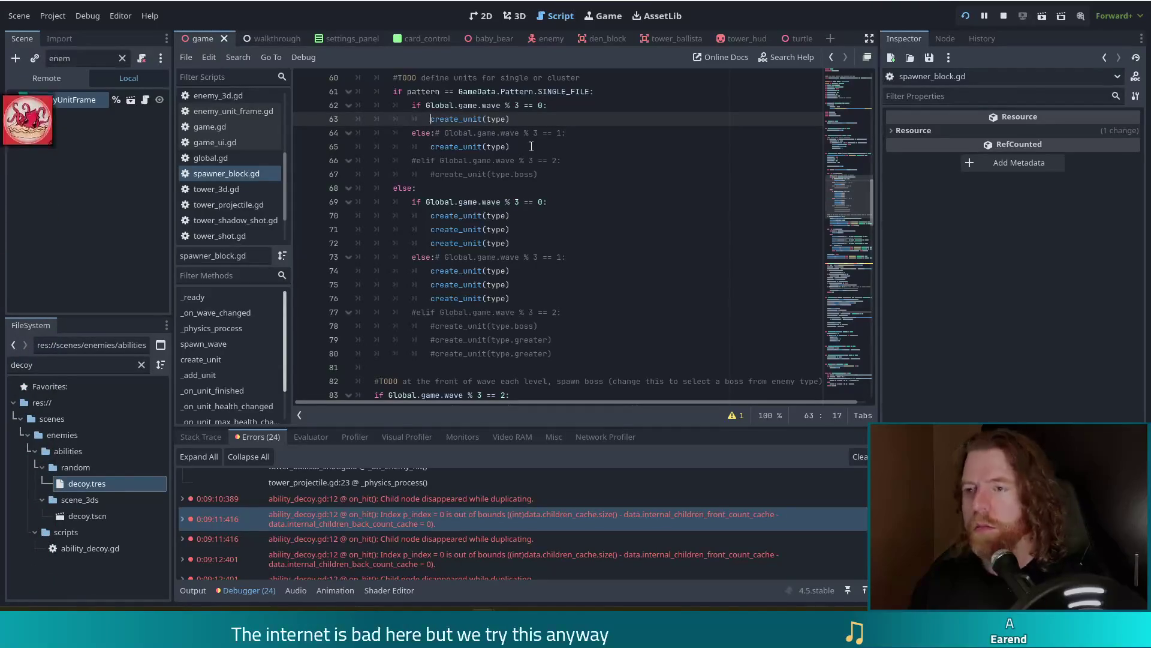
pyautogui.write('units.app')
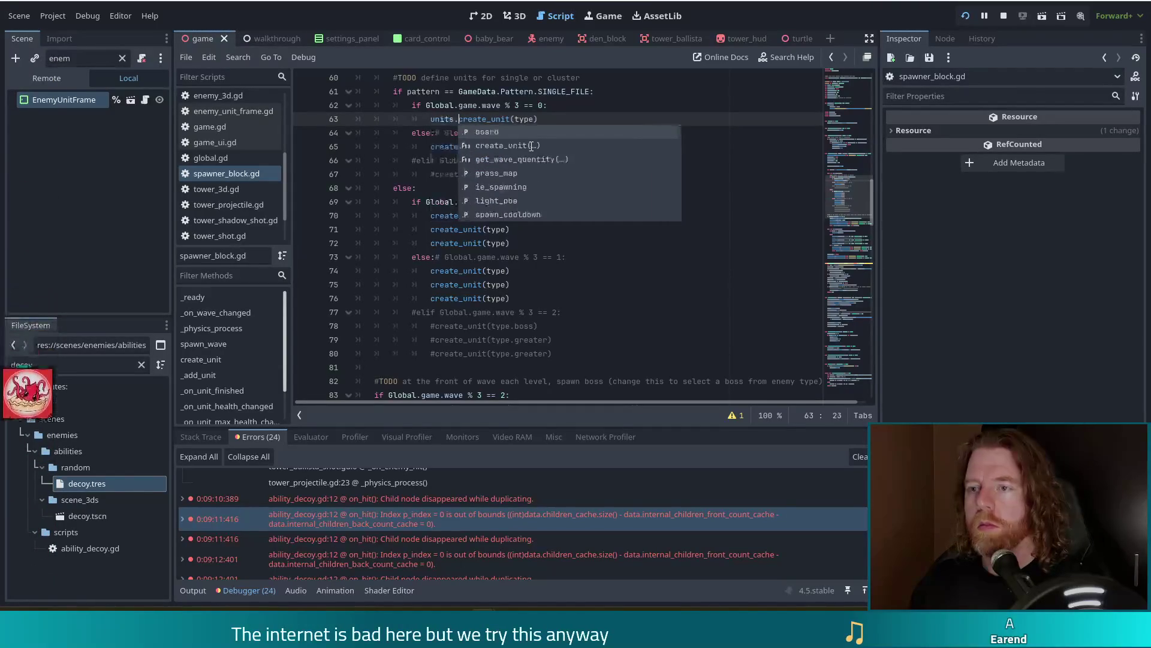
pyautogui.write('end(')
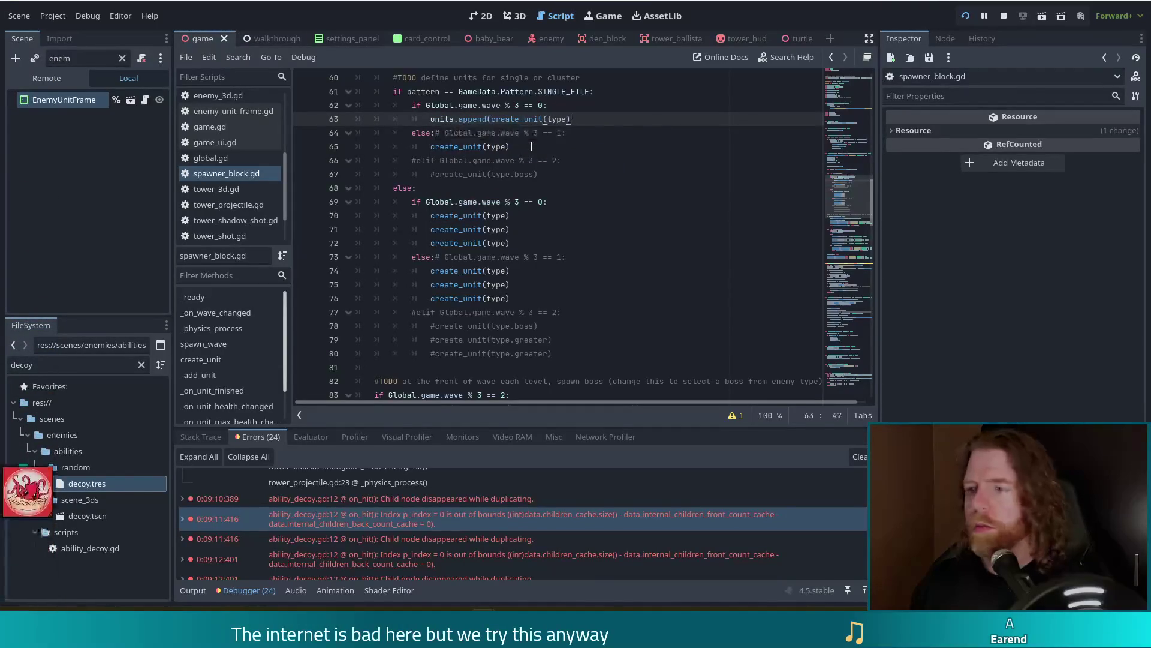
pyautogui.press('End')
pyautogui.write(')')
pyautogui.moveTo(492, 119); pyautogui.dragTo(443, 119)
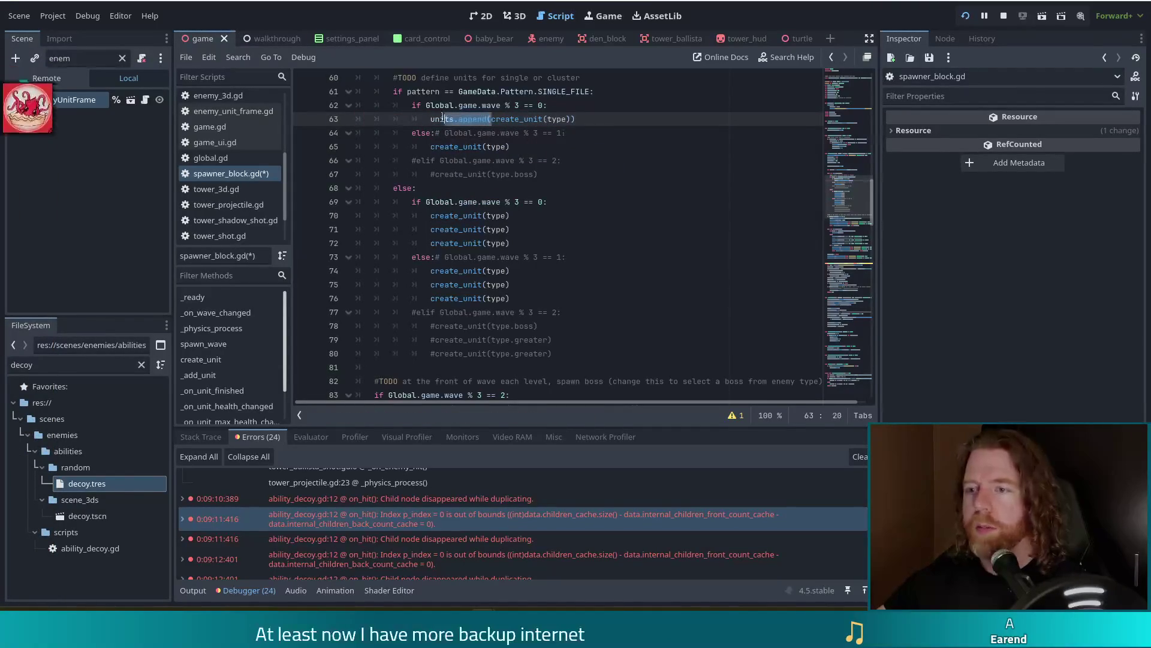
# Prefix the create_unit calls on lines 65 and 70–76 with units.append( using multiple carets
pyautogui.click(431, 146)
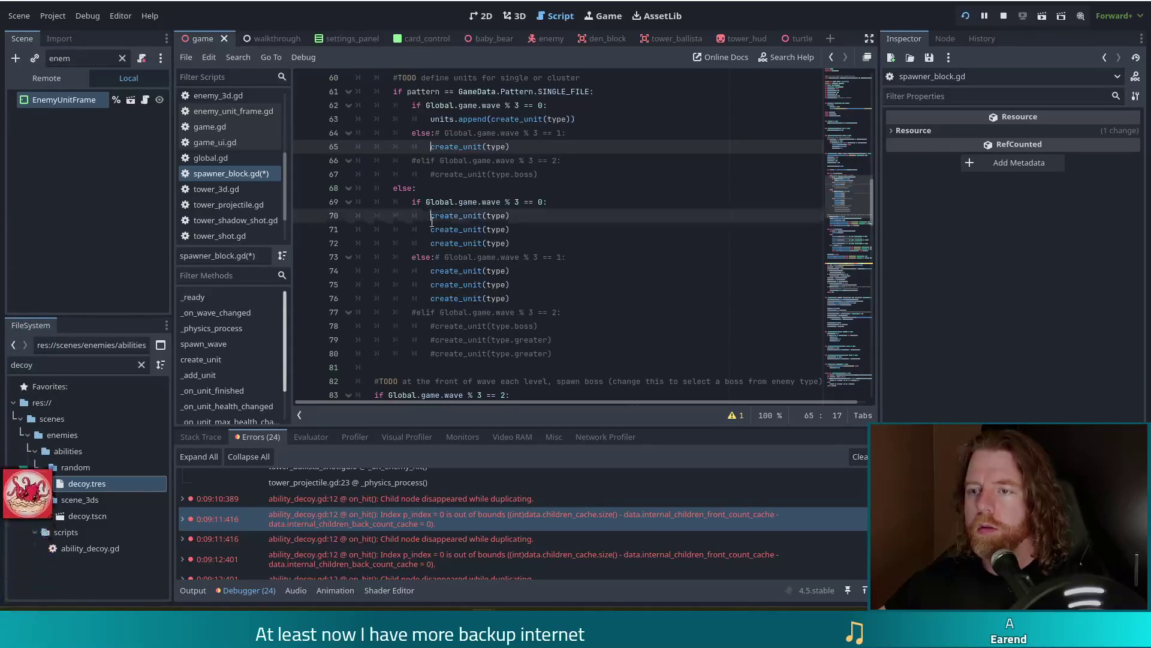
pyautogui.keyDown('alt'); pyautogui.click(431, 229); pyautogui.keyUp('alt')
pyautogui.keyDown('alt'); pyautogui.click(430, 243); pyautogui.keyUp('alt')
pyautogui.keyDown('alt'); pyautogui.click(431, 270); pyautogui.keyUp('alt')
pyautogui.keyDown('alt'); pyautogui.click(430, 284); pyautogui.keyUp('alt')
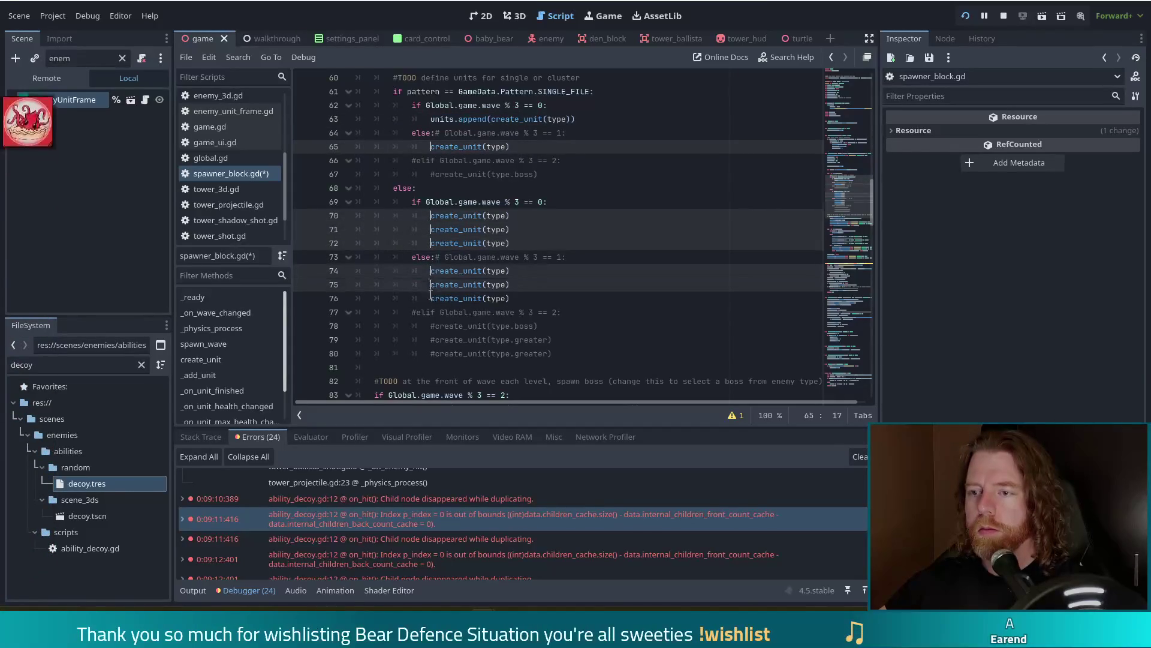
pyautogui.keyDown('alt'); pyautogui.click(431, 298); pyautogui.keyUp('alt')
pyautogui.write('units.append(')
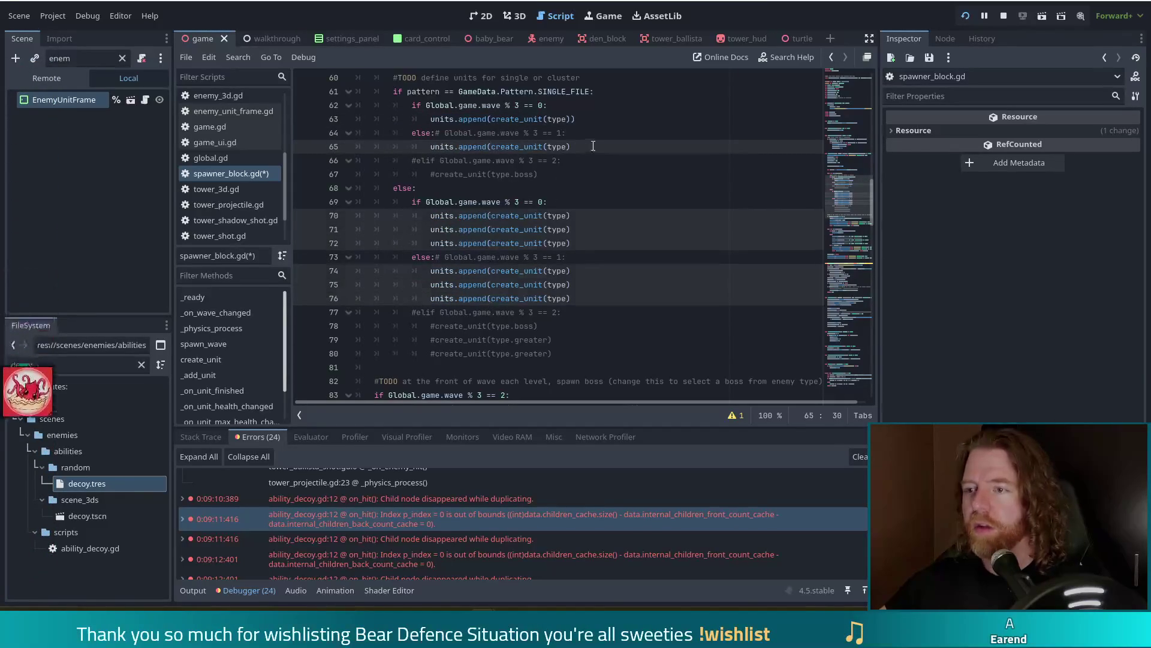
pyautogui.press('End')
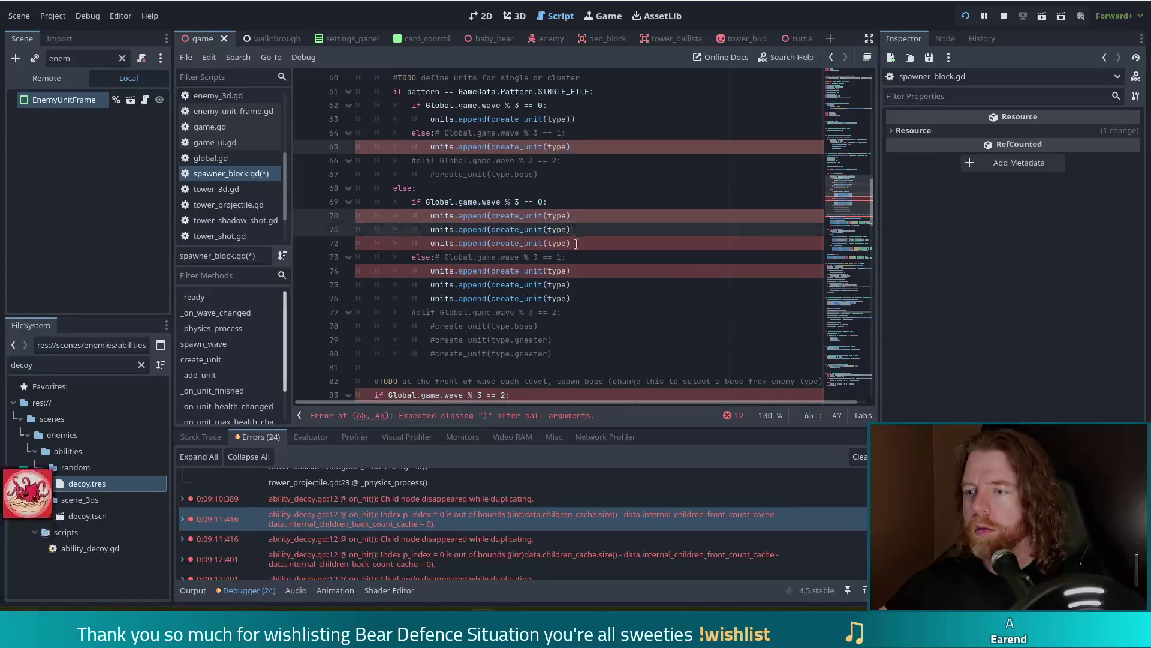
# Close those units.append calls with ')' at the line ends and save spawner_block.gd
pyautogui.keyDown('alt'); pyautogui.click(576, 243); pyautogui.keyUp('alt')
pyautogui.keyDown('alt'); pyautogui.click(576, 270); pyautogui.keyUp('alt')
pyautogui.keyDown('alt'); pyautogui.click(576, 284); pyautogui.keyUp('alt')
pyautogui.keyDown('alt'); pyautogui.click(576, 298); pyautogui.keyUp('alt')
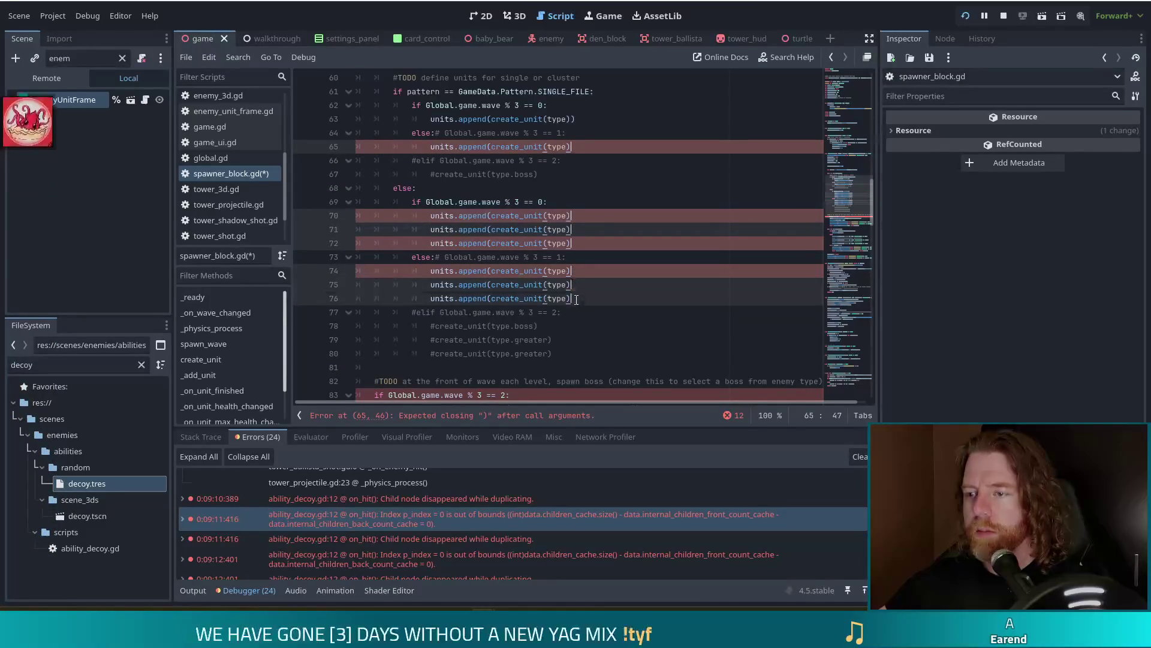
pyautogui.write(')')
pyautogui.click(609, 243)
pyautogui.hotkey('ctrl', 's')
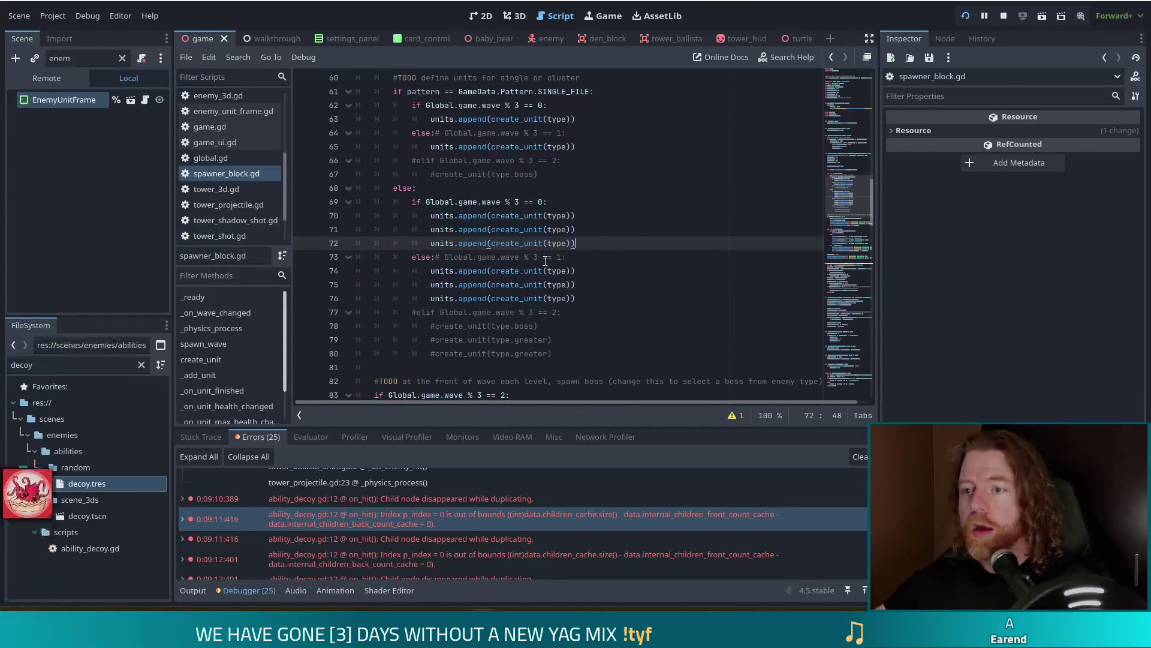
pyautogui.scroll(5, 543, 261)
# Scroll through spawn_wave down to create_unit's line 117, then bring up Find in Files
pyautogui.scroll(2, 542, 261)
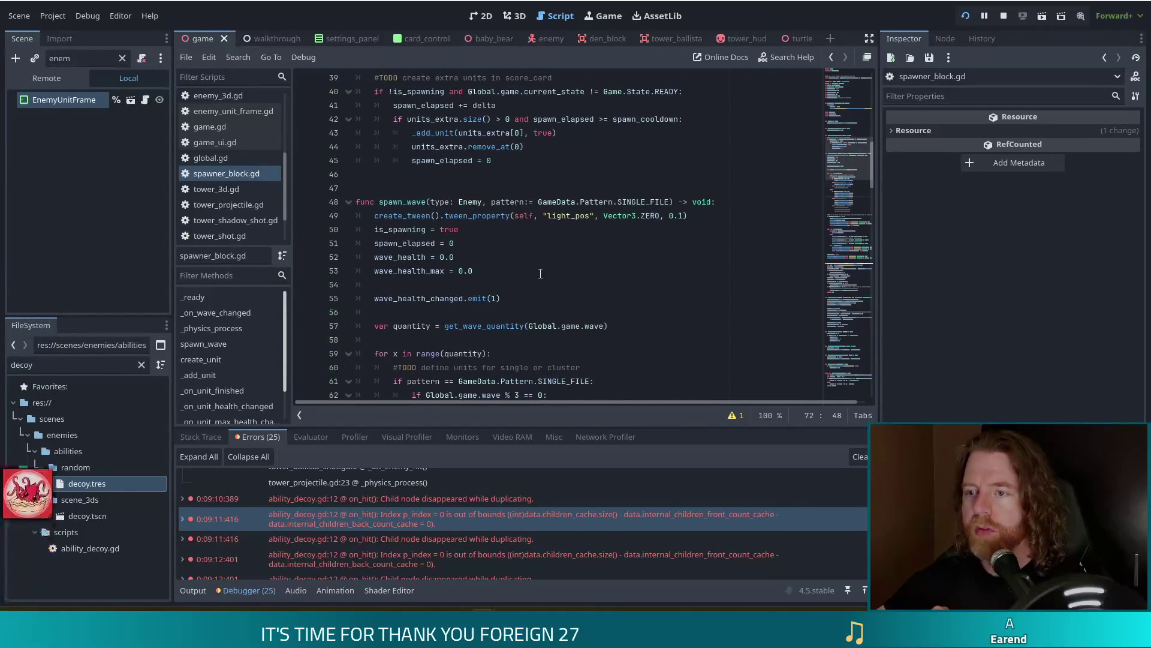
pyautogui.scroll(-15, 541, 273)
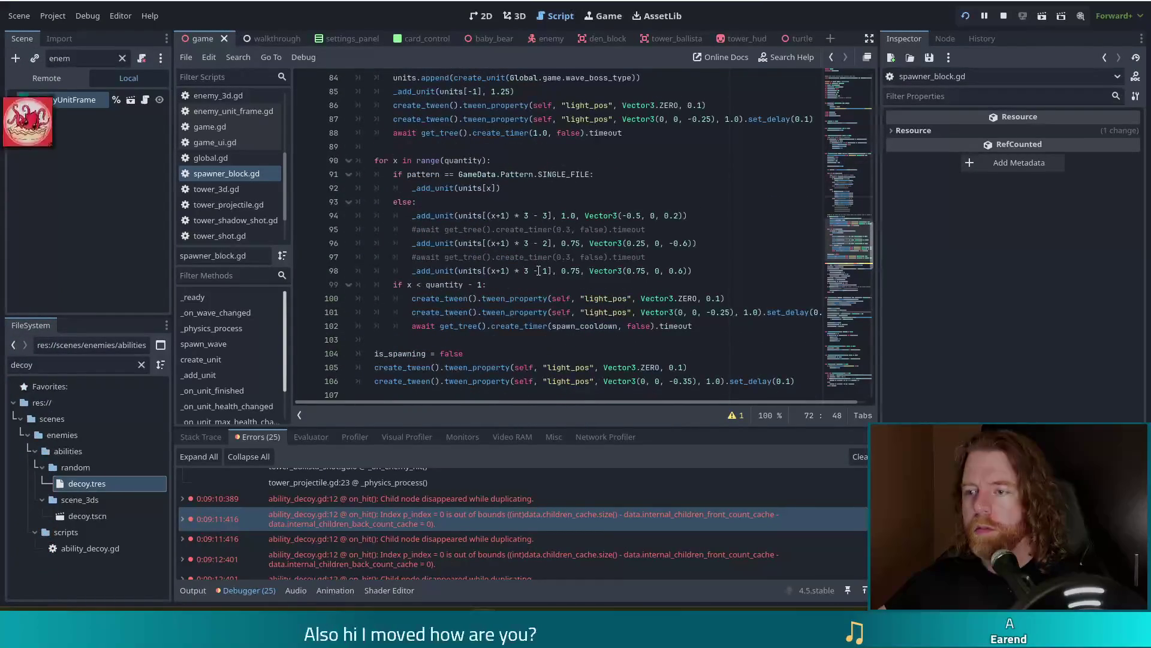
pyautogui.scroll(-4, 537, 270)
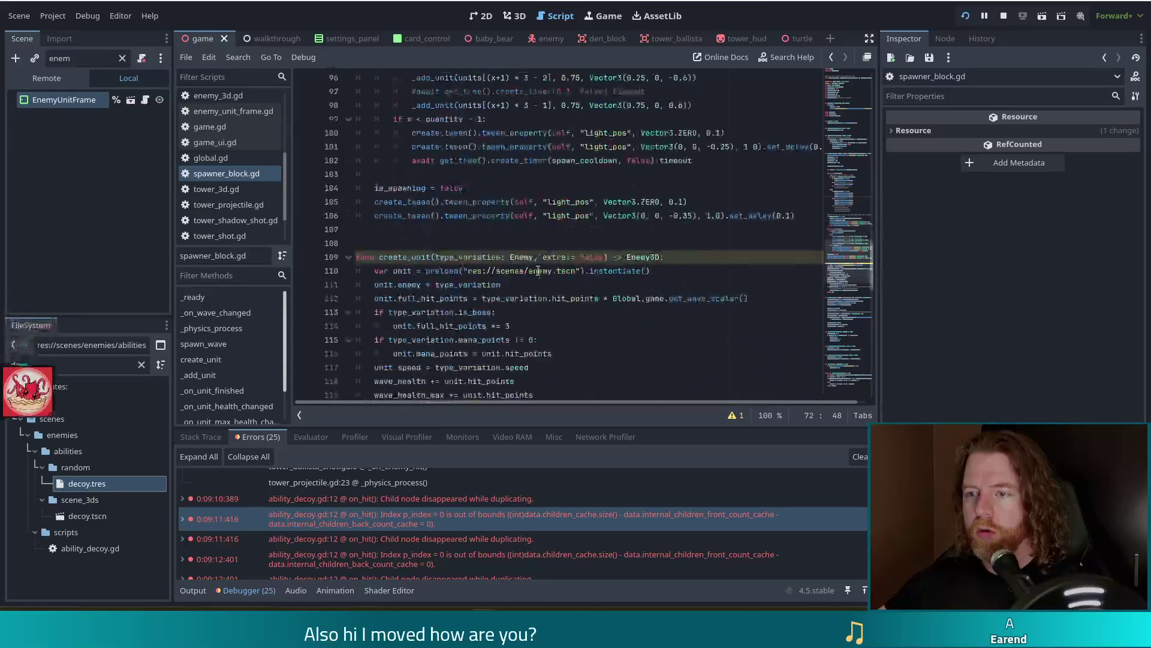
pyautogui.moveTo(566, 274)
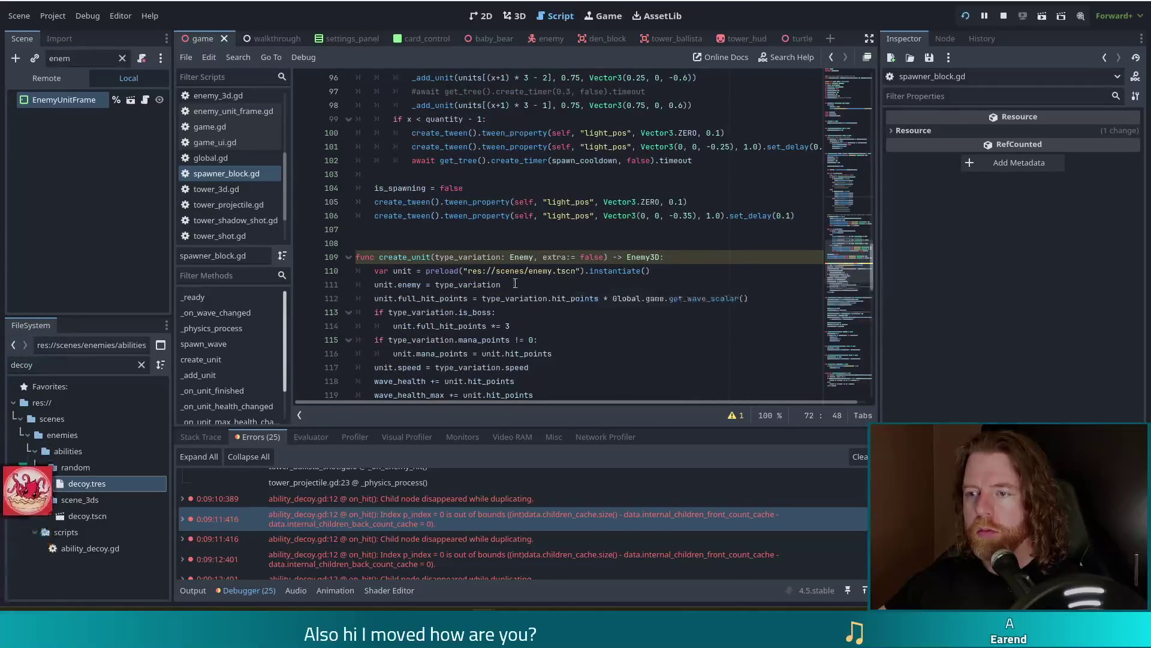
pyautogui.scroll(-3, 524, 257)
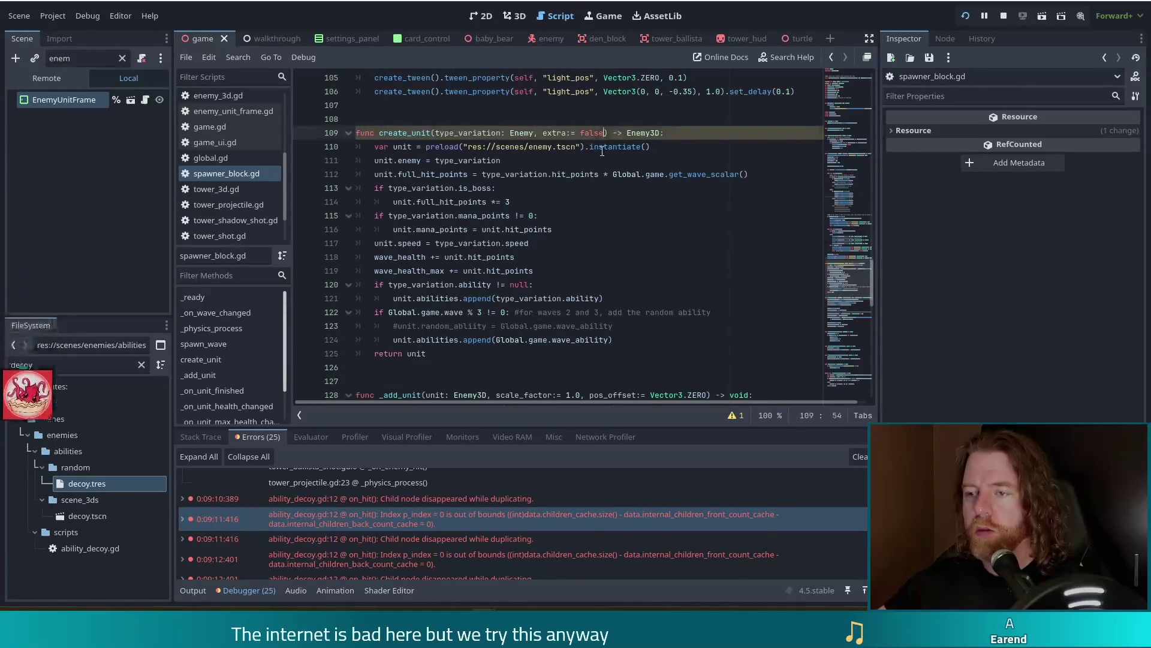
pyautogui.click(583, 246)
pyautogui.hotkey('ctrl', 'shift', 'f')
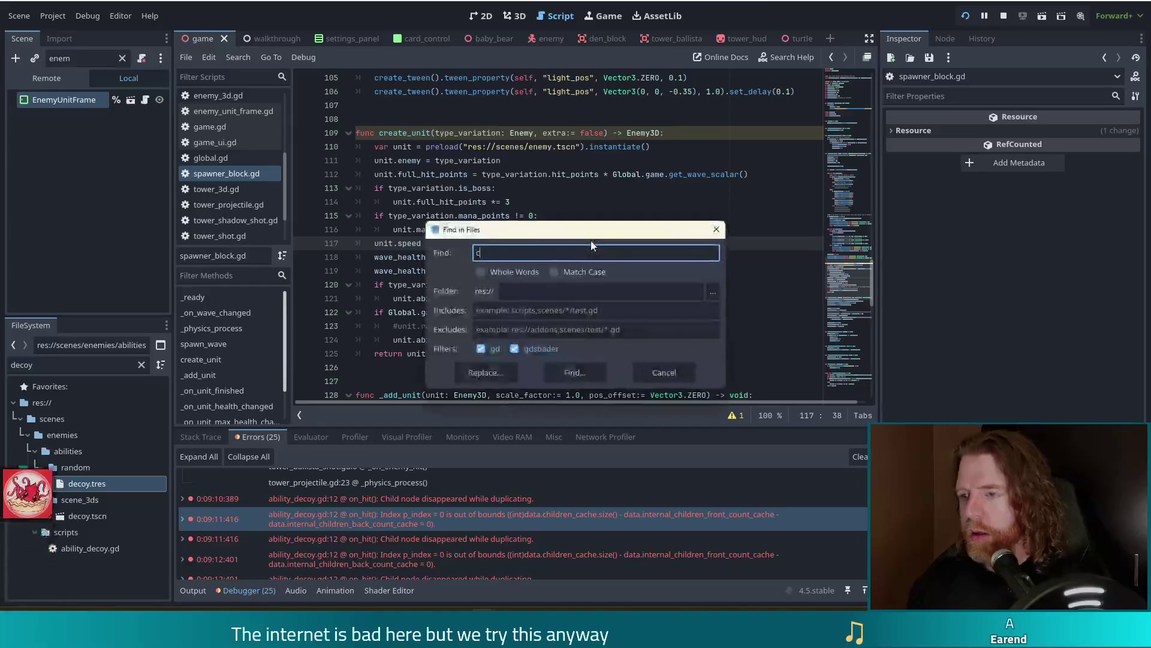
pyautogui.write('create_unit')
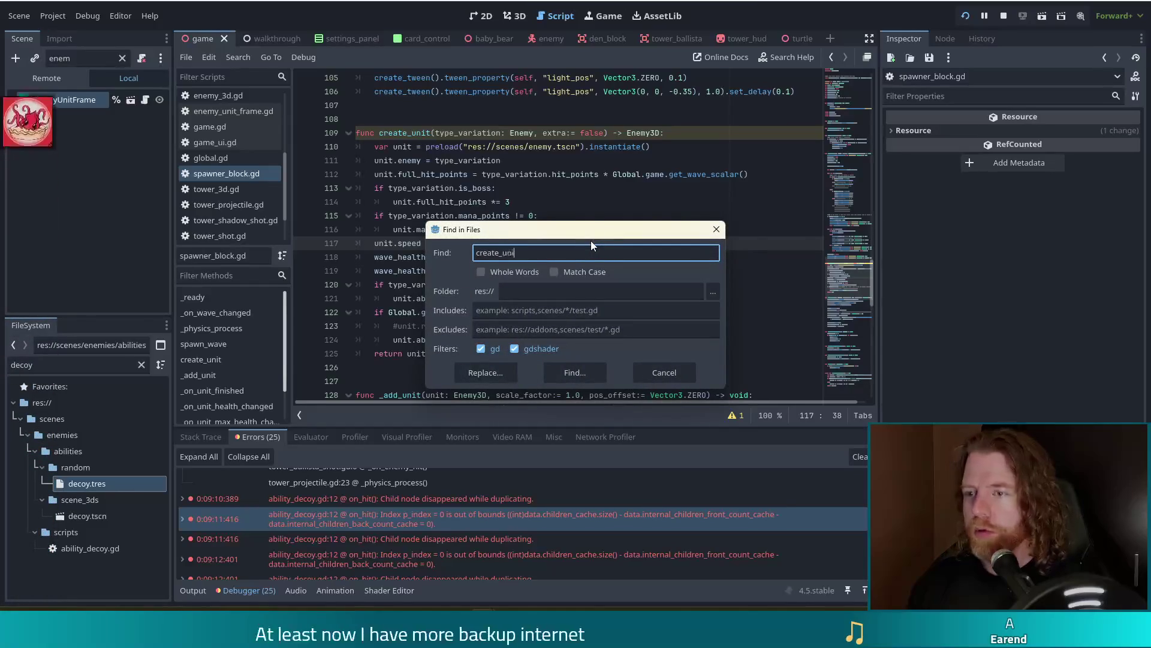
pyautogui.press('Return')
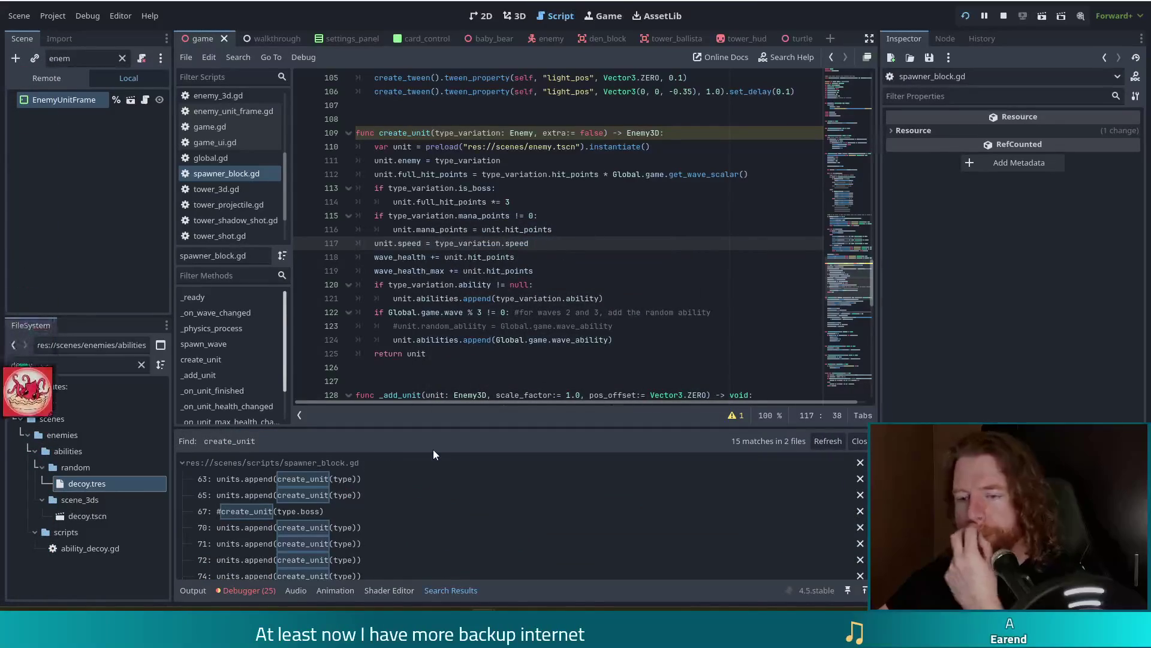
pyautogui.scroll(-1, 340, 501)
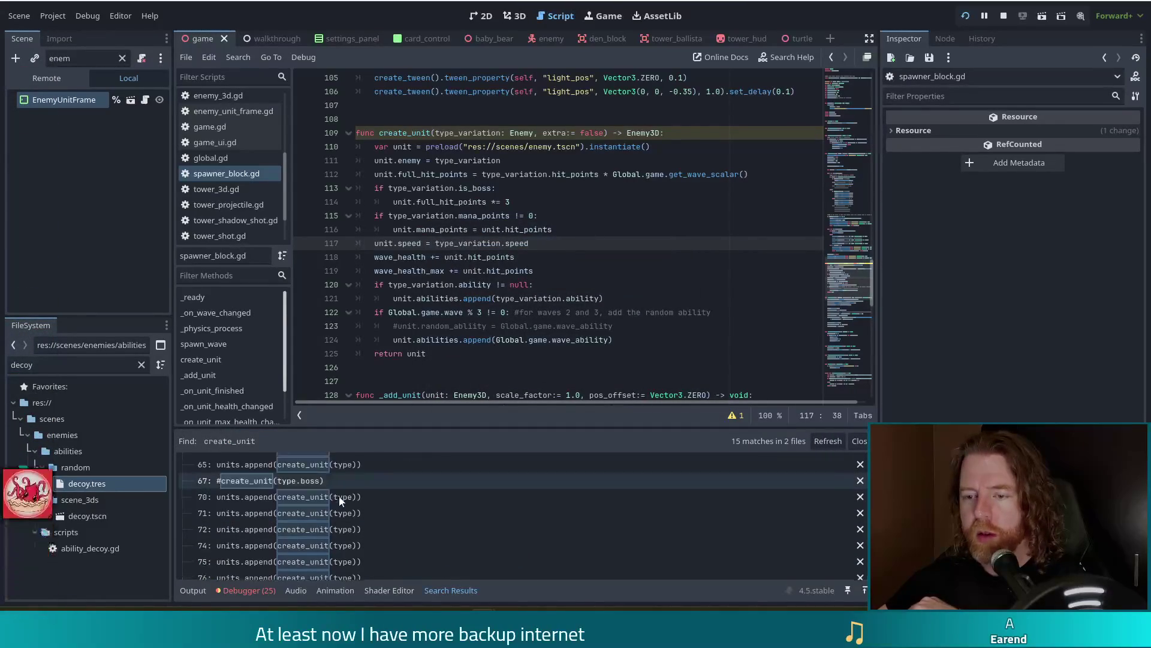
pyautogui.scroll(-3, 338, 498)
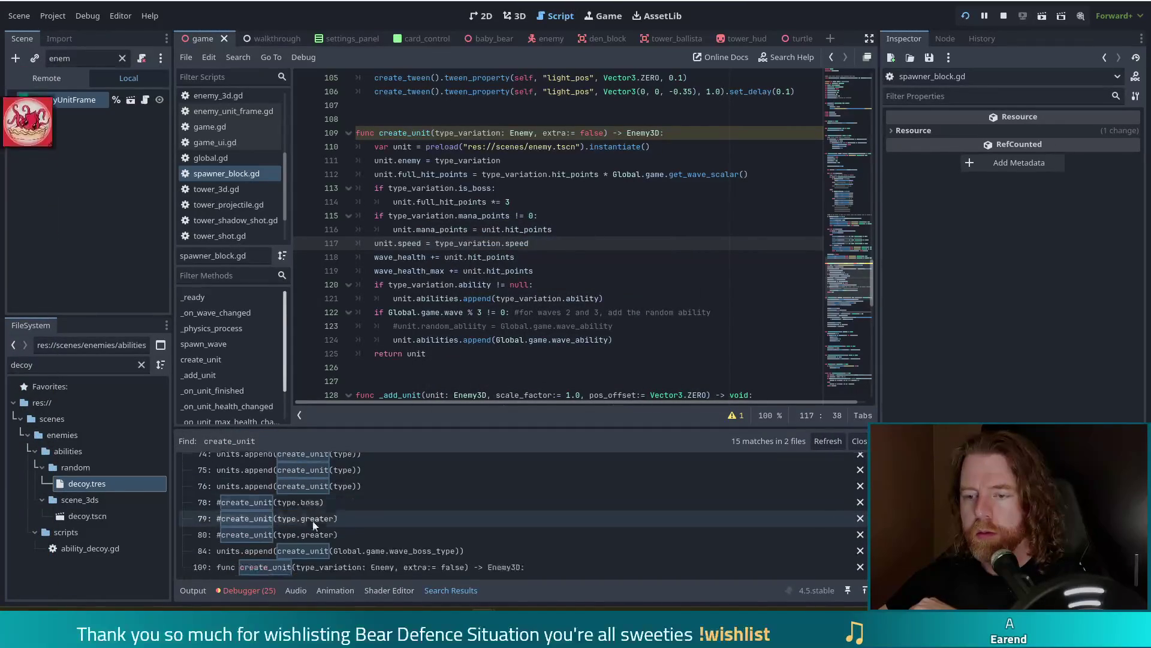
pyautogui.scroll(-1, 330, 513)
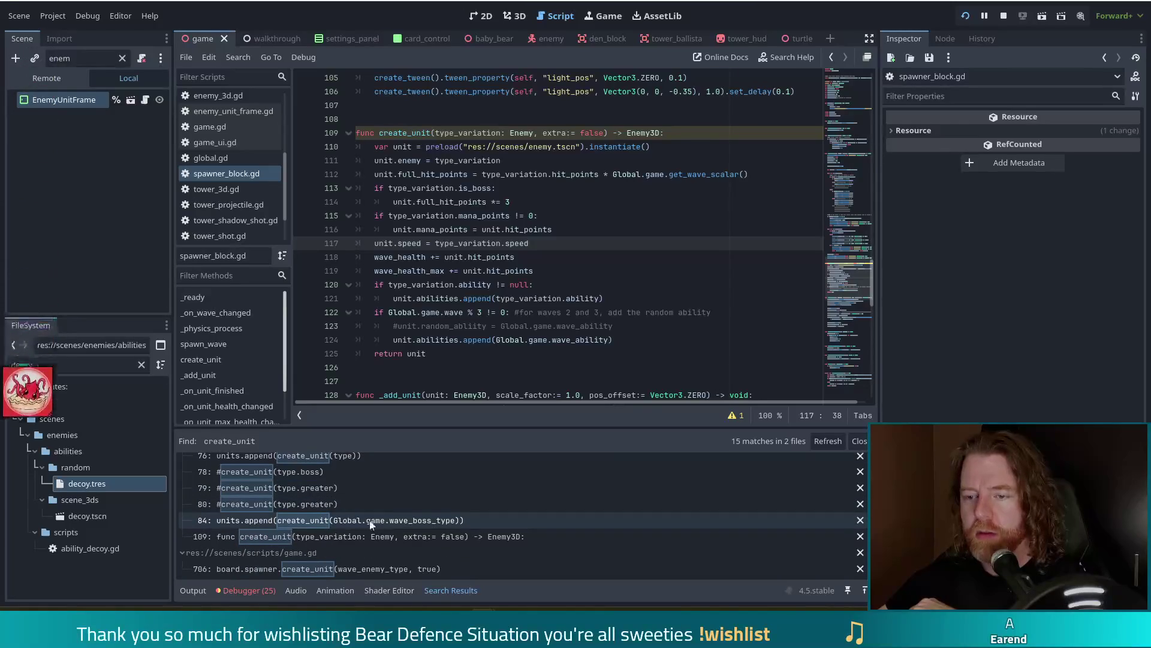
pyautogui.scroll(-1, 378, 534)
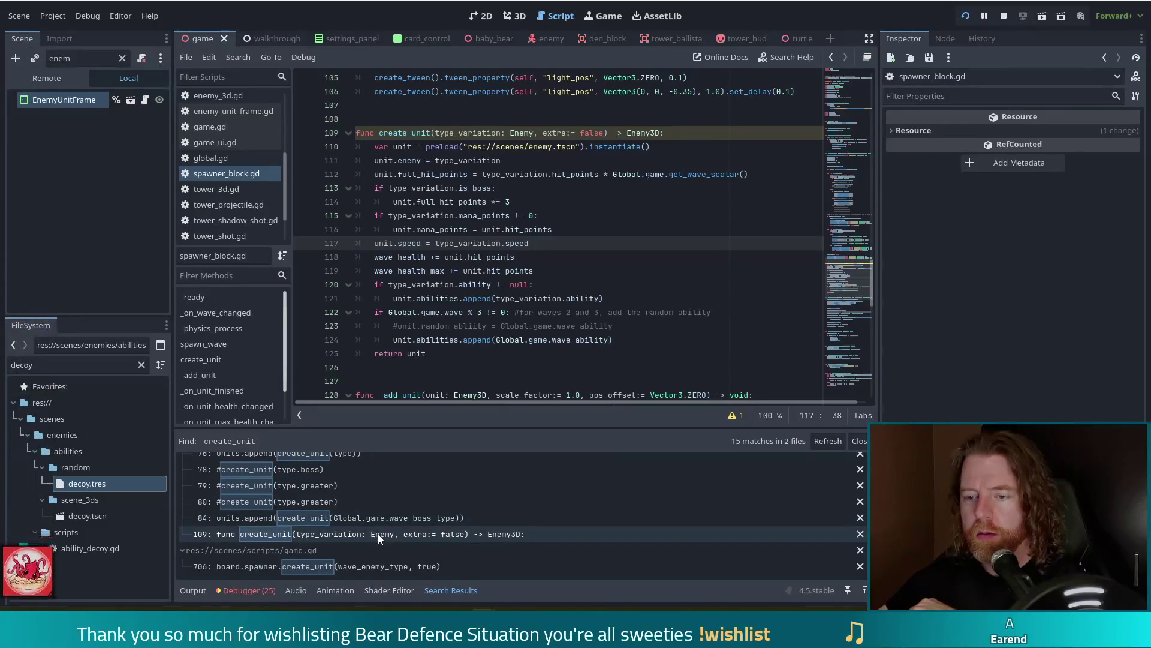
pyautogui.click(342, 563)
# Open the line 706 match in game.gd and go to the start of its create_unit line
pyautogui.click(590, 378)
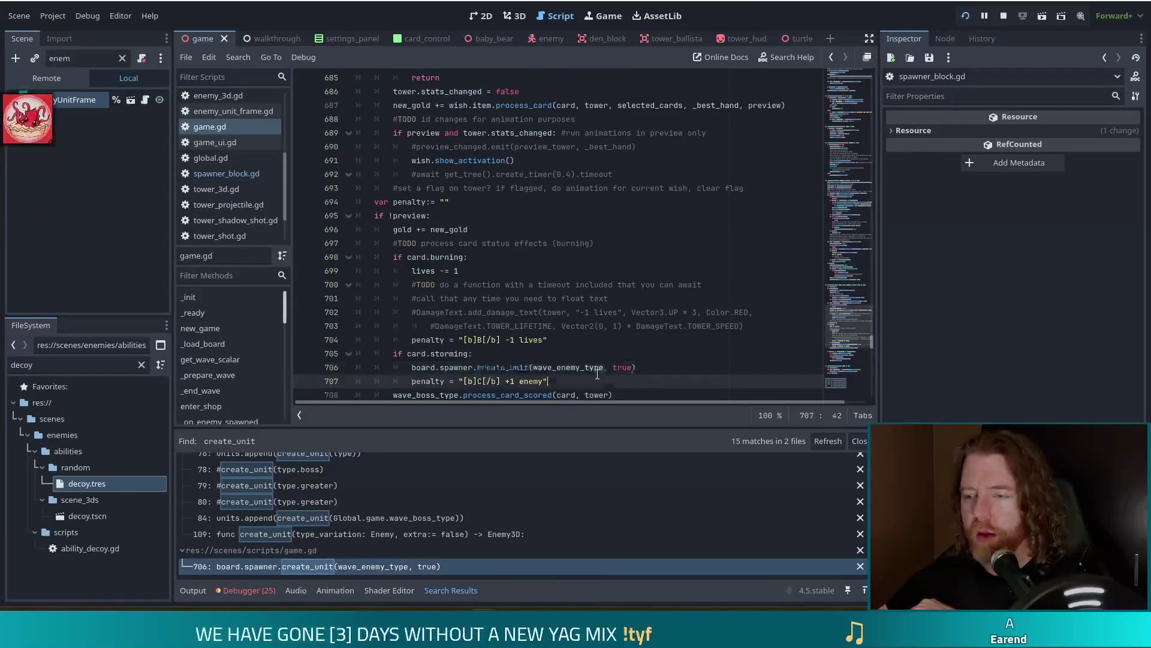
pyautogui.scroll(-2, 479, 363)
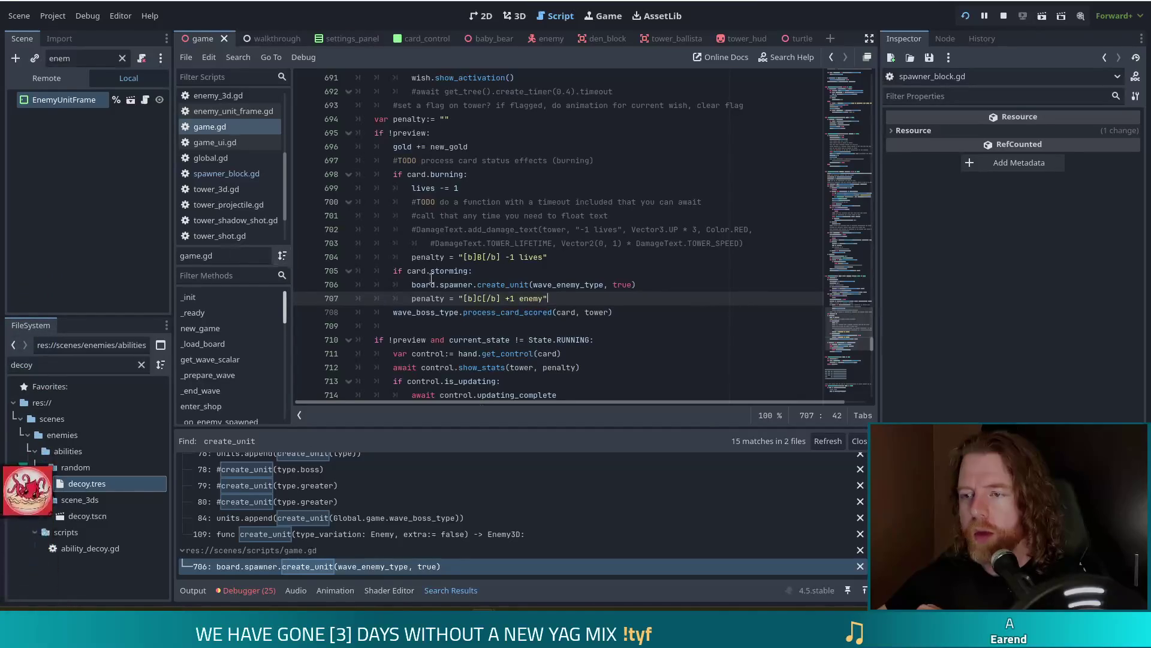
pyautogui.click(501, 273)
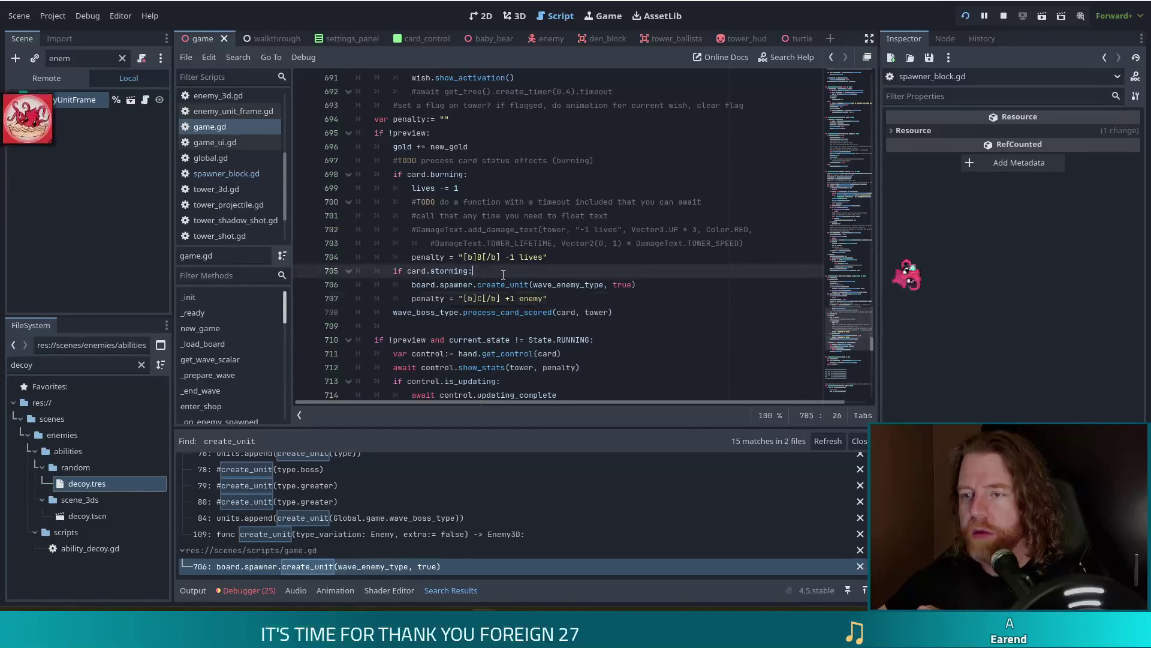
pyautogui.press('Down')
pyautogui.press('Home')
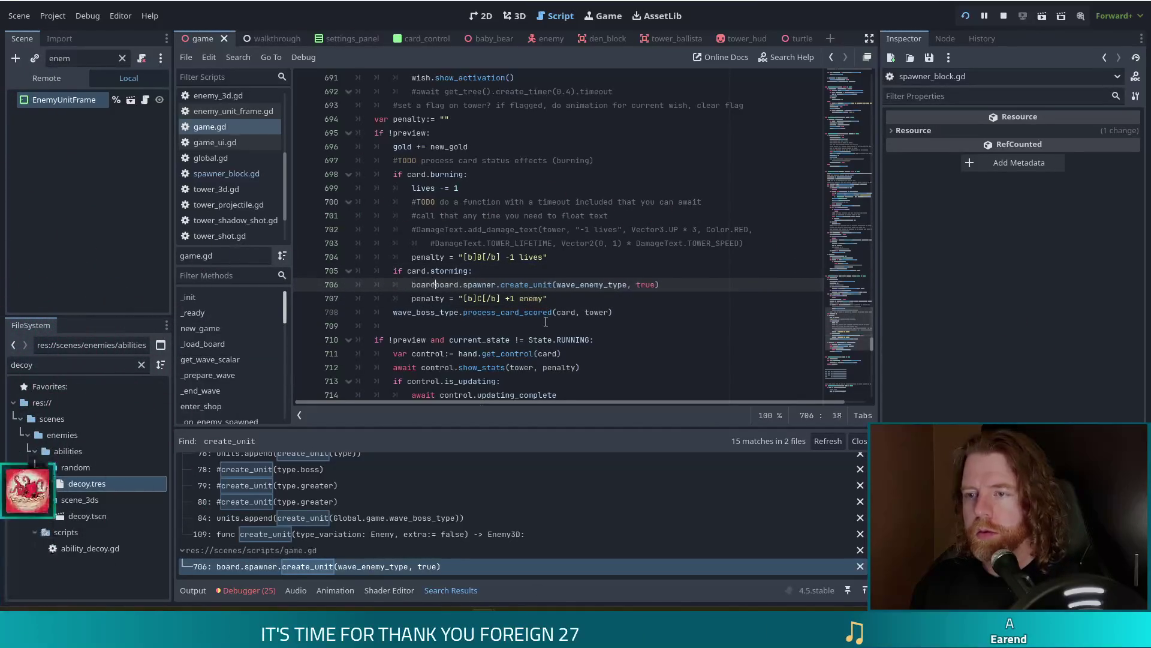
# Begin line 706 with board.spawner.units_extra, correcting typos and an unwanted completion
pyautogui.write('d.uni')
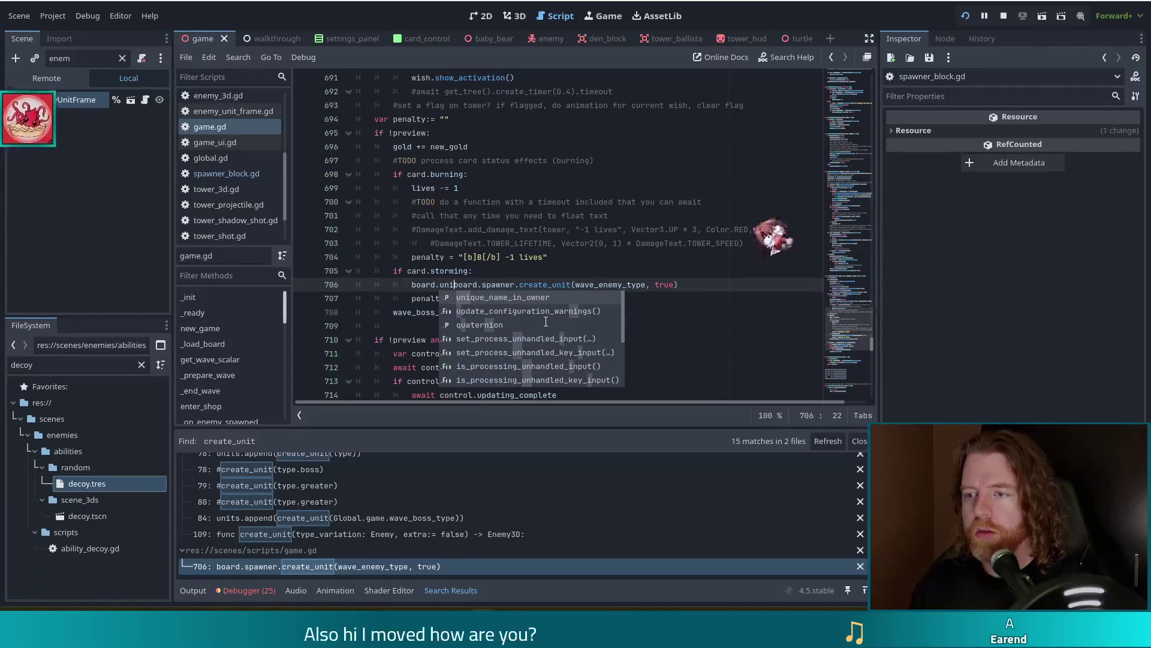
pyautogui.press('BackSpace')
pyautogui.press('BackSpace')
pyautogui.press('BackSpace')
pyautogui.write('sp')
pyautogui.press('Tab')
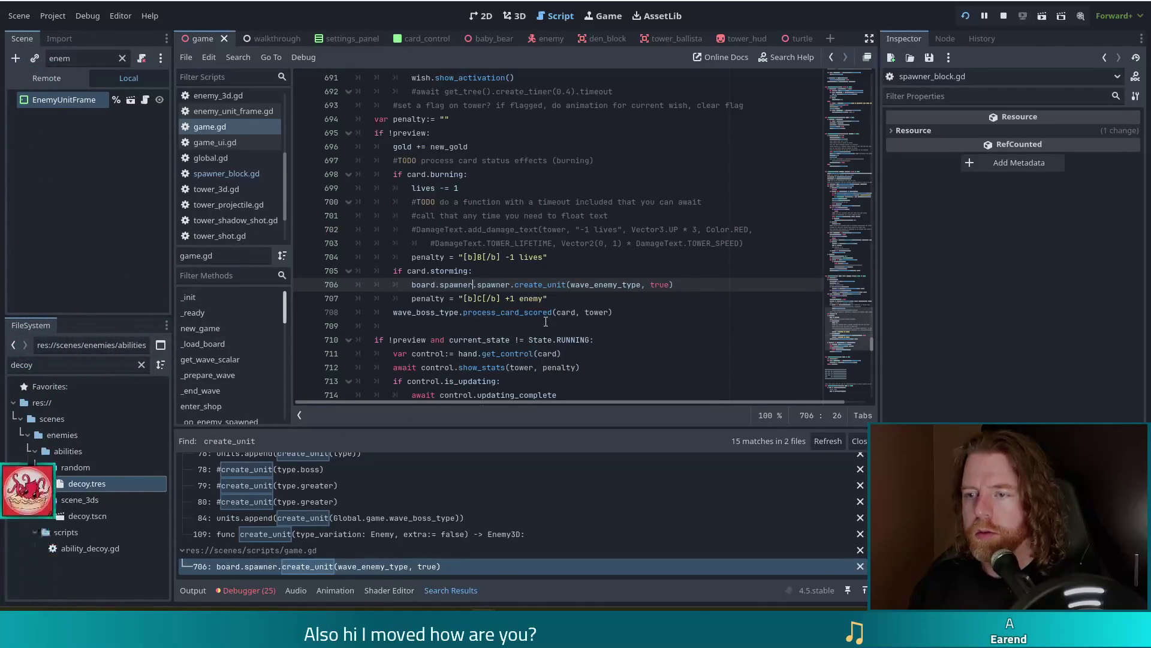
pyautogui.hotkey('ctrl', 'z')
pyautogui.write('spwa')
pyautogui.press('BackSpace')
pyautogui.press('BackSpace')
pyautogui.write('awnder')
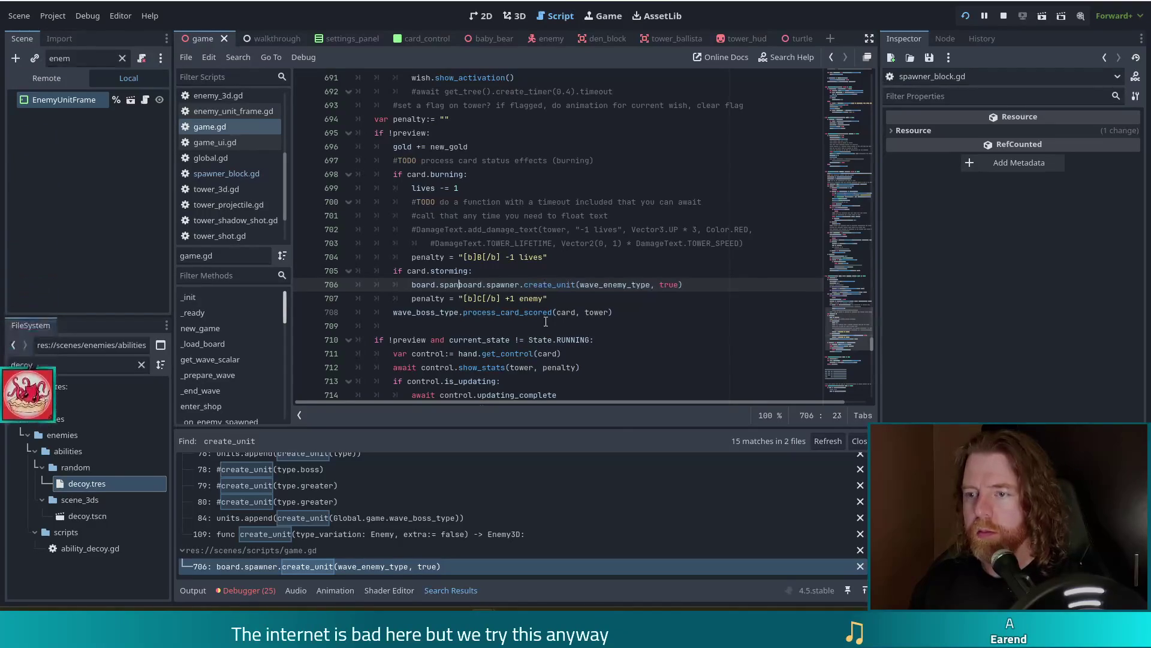
pyautogui.press('BackSpace')
pyautogui.press('BackSpace')
pyautogui.press('BackSpace')
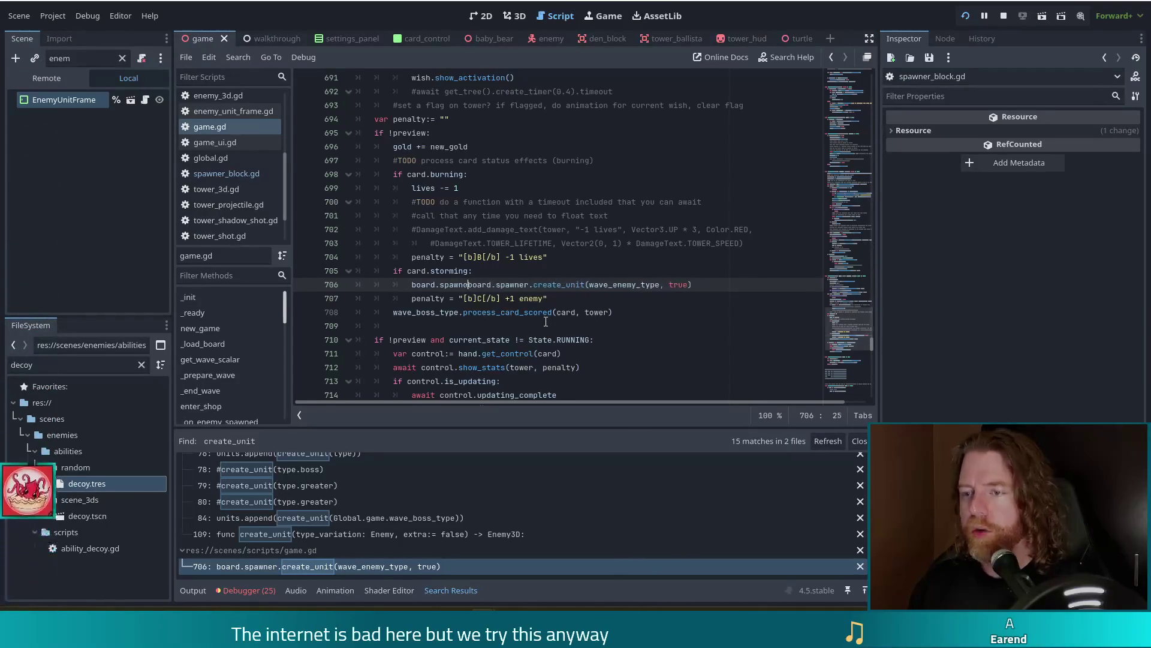
pyautogui.write('er.u')
pyautogui.press('Down')
pyautogui.press('Tab')
# Wrap the create_unit(wave_enemy_type) call in .append(...), save game.gd, and open spawner_block.gd's create_unit
pyautogui.write('.appedn')
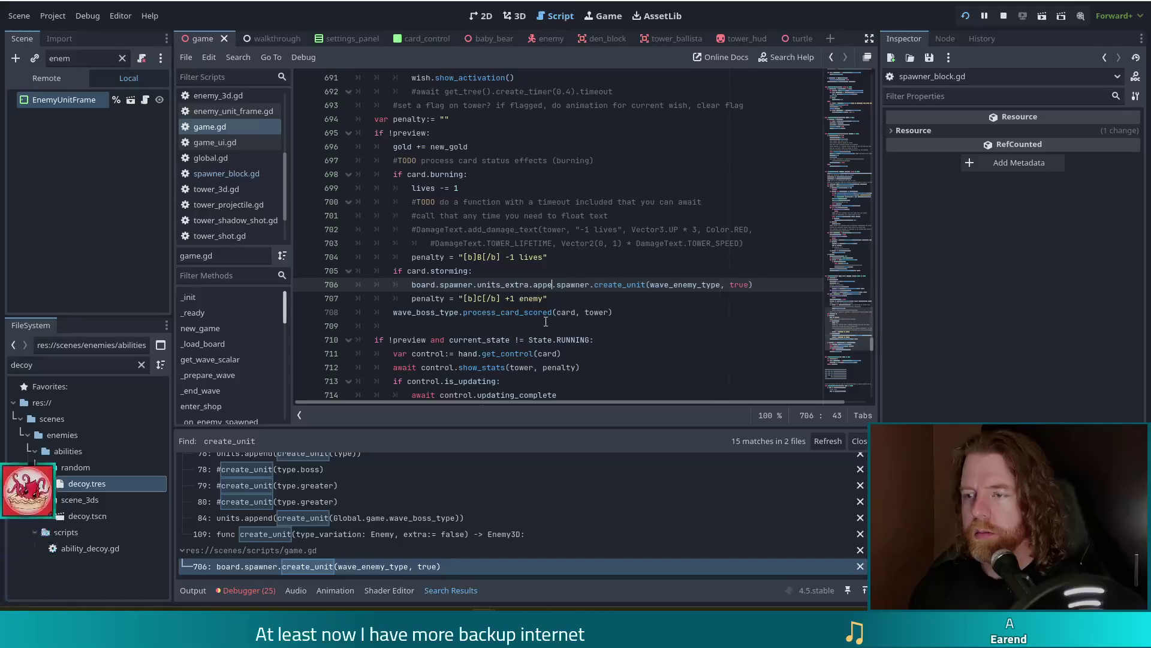
pyautogui.press('Delete')
pyautogui.write('nd(bb')
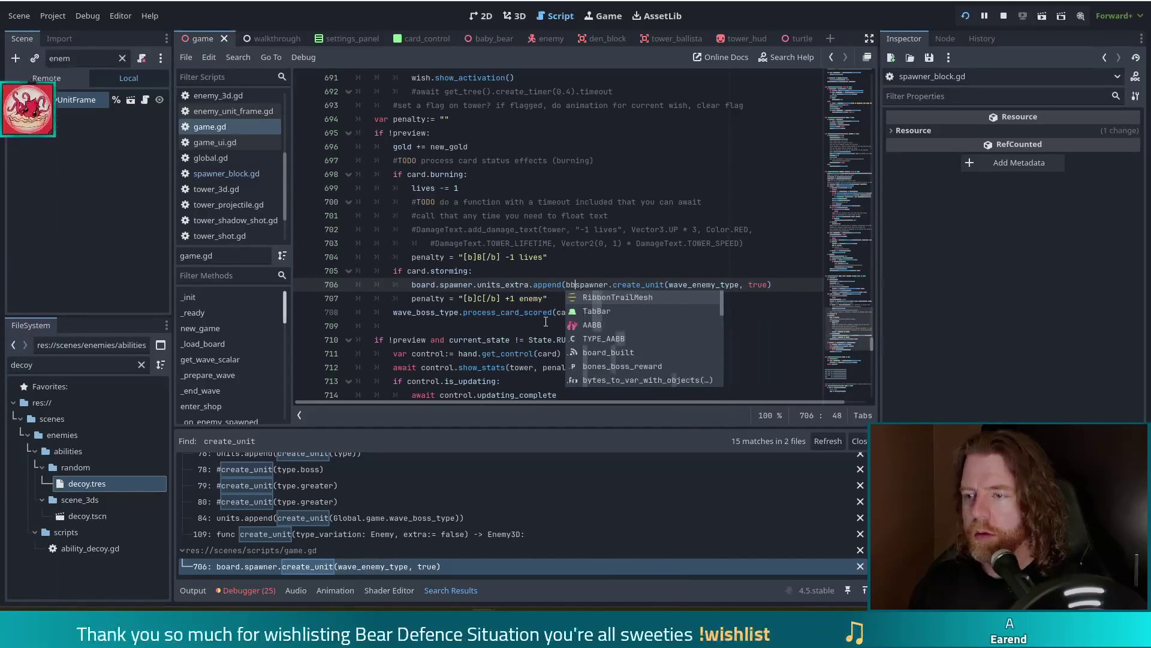
pyautogui.press('BackSpace')
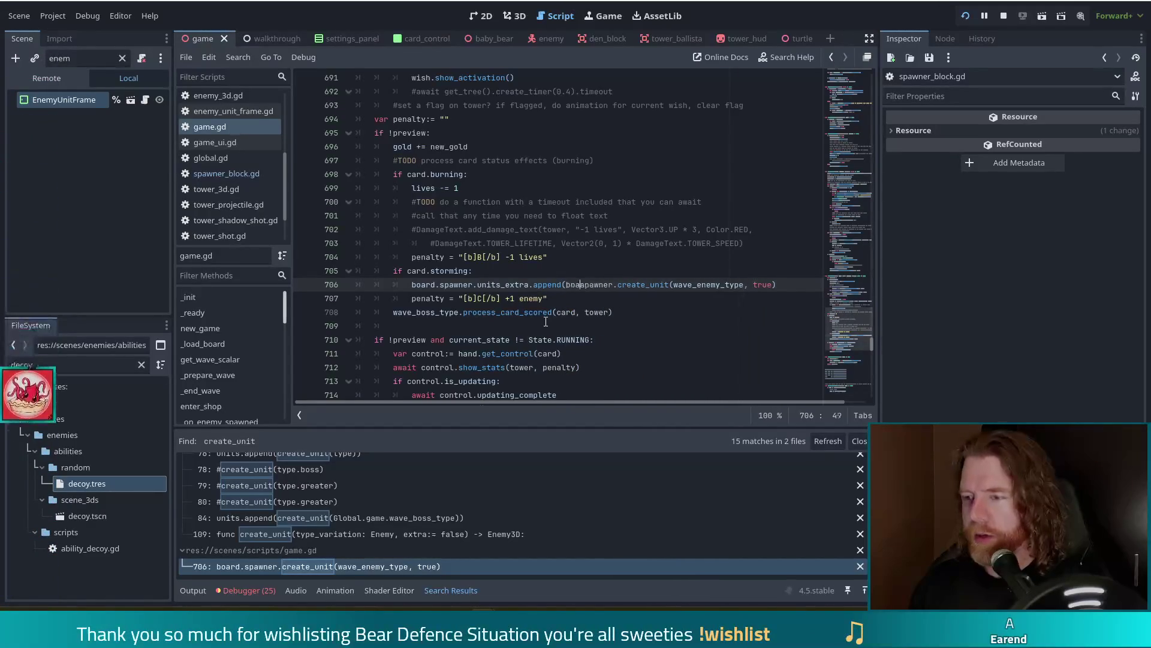
pyautogui.press('End')
pyautogui.write(')')
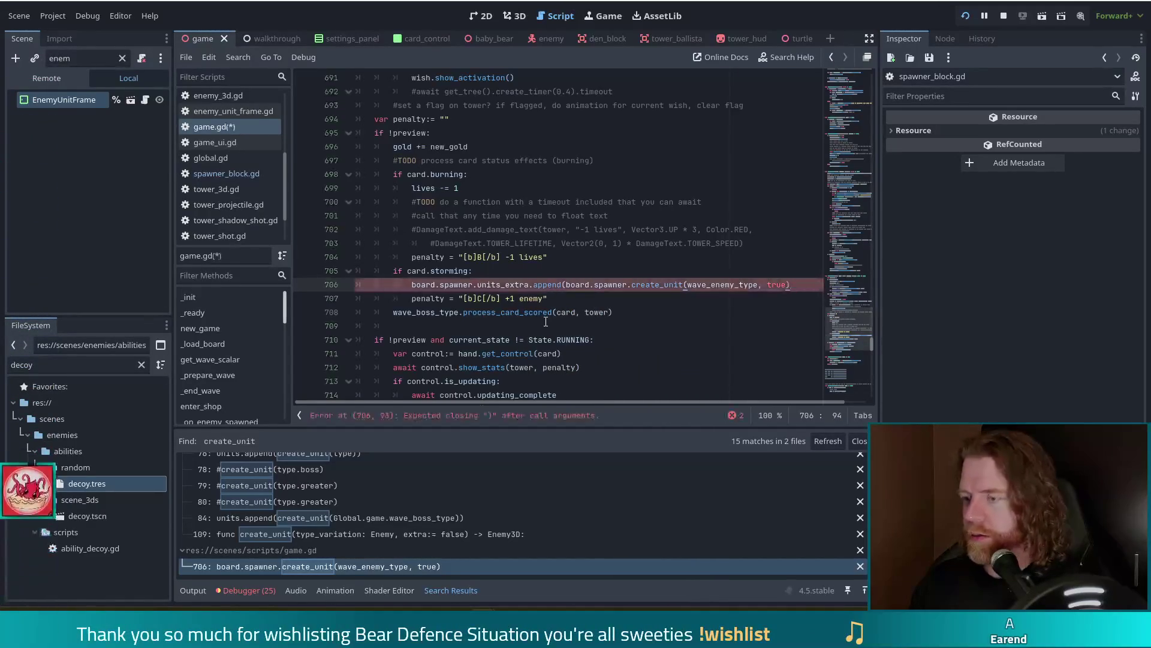
pyautogui.press('Left')
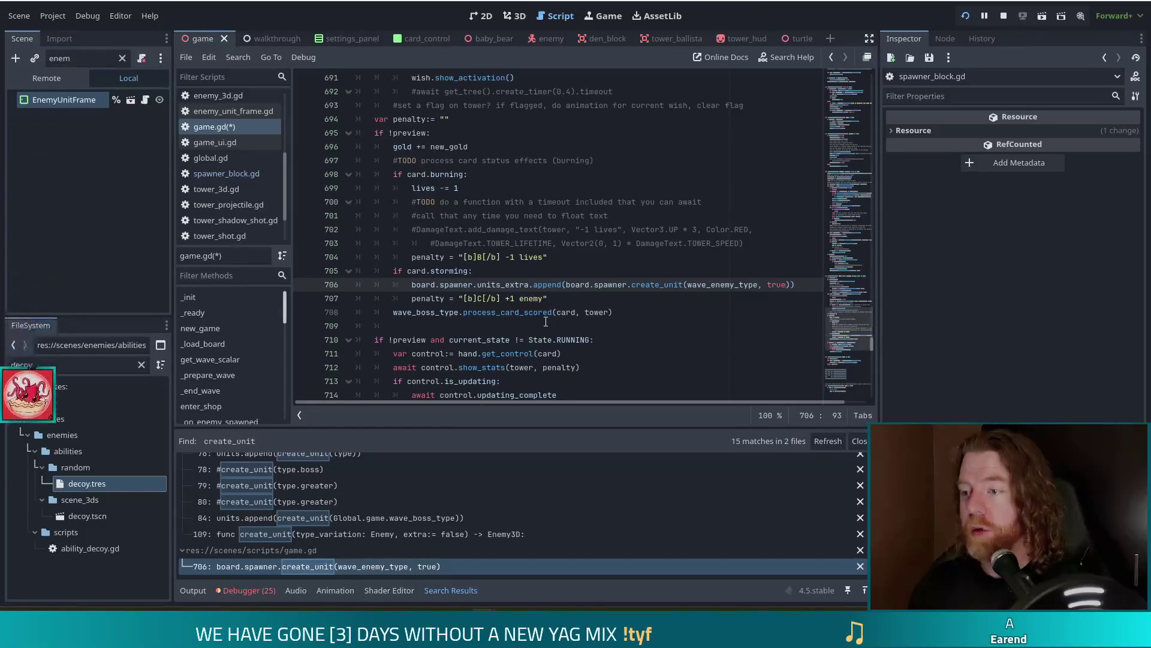
pyautogui.hotkey('ctrl', 's')
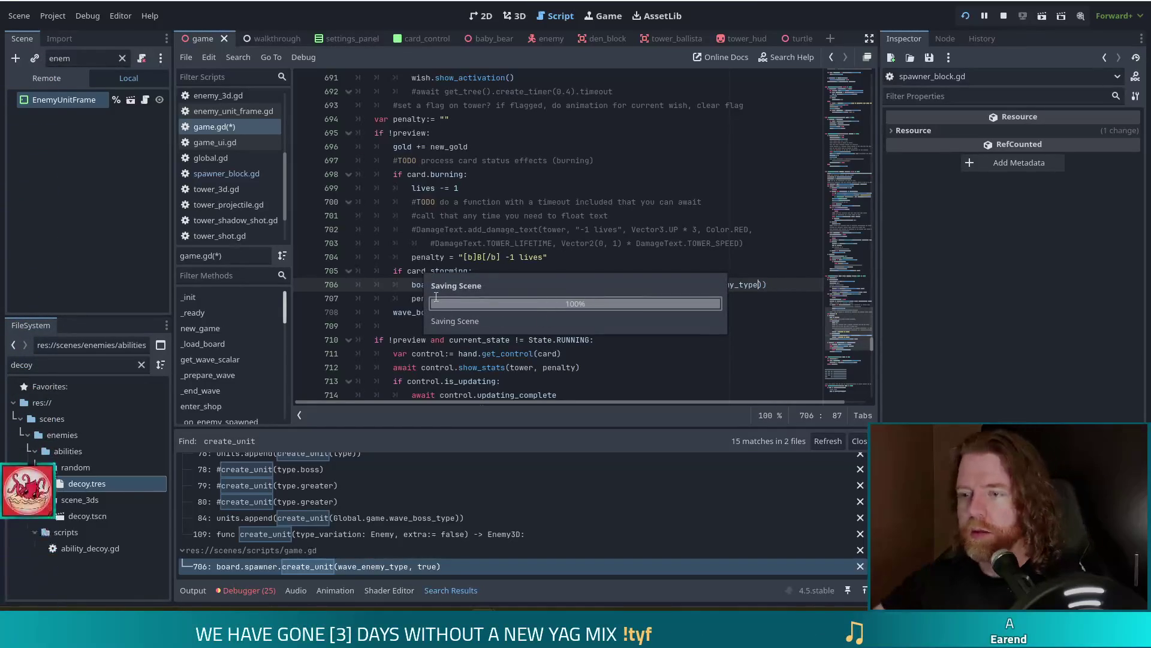
pyautogui.click(440, 229)
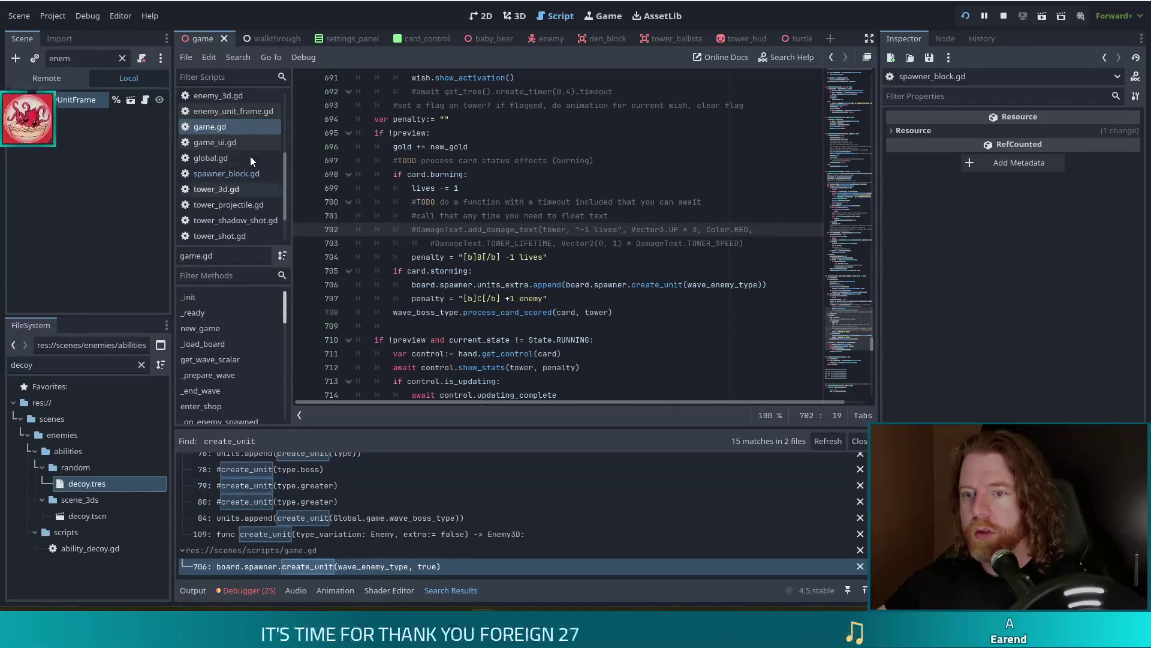
pyautogui.click(226, 174)
# Delete ', extra:= false' from create_unit's parameters on line 109 of spawner_block.gd
pyautogui.scroll(-3, 572, 295)
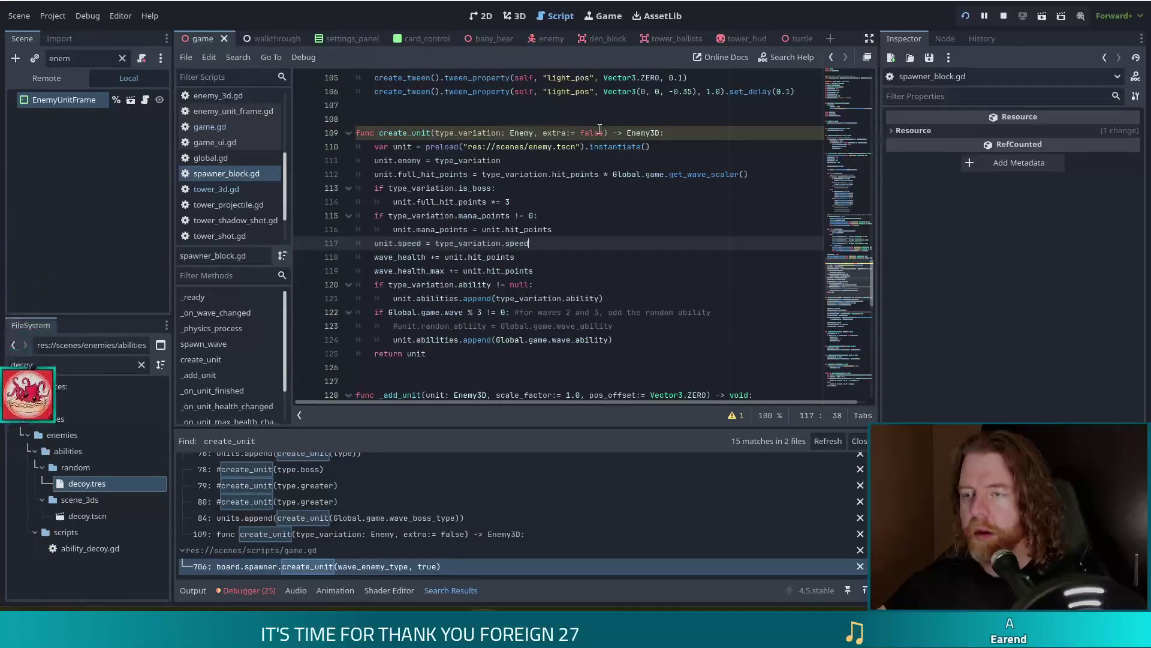
pyautogui.moveTo(603, 132); pyautogui.dragTo(541, 132)
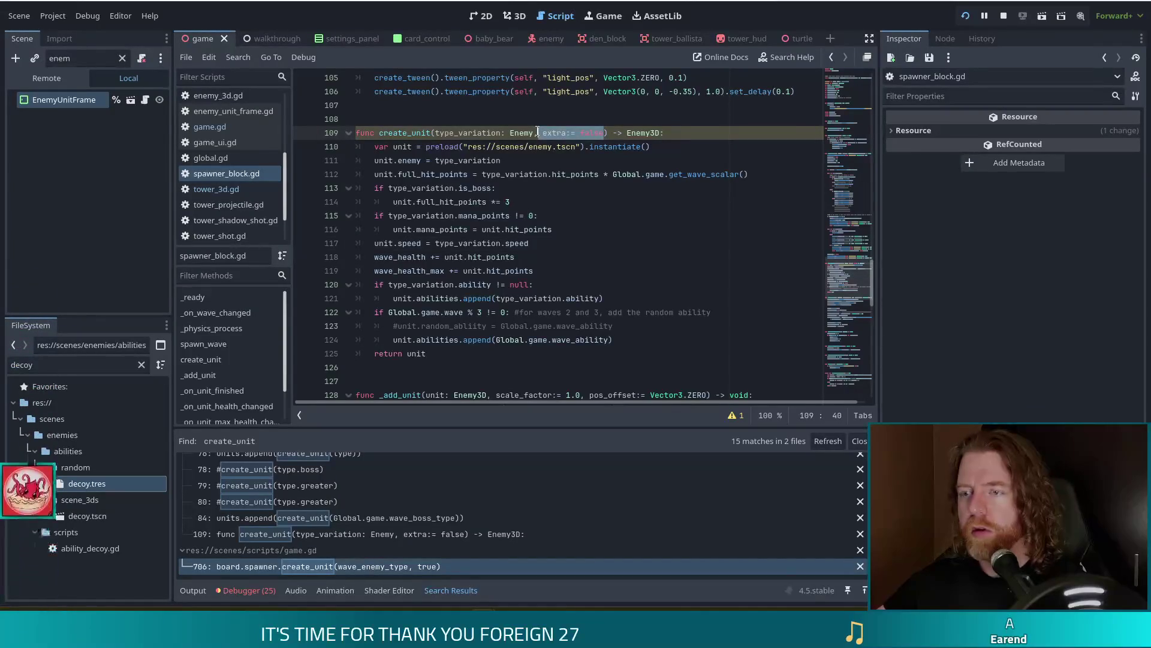
pyautogui.press('BackSpace')
pyautogui.press('BackSpace')
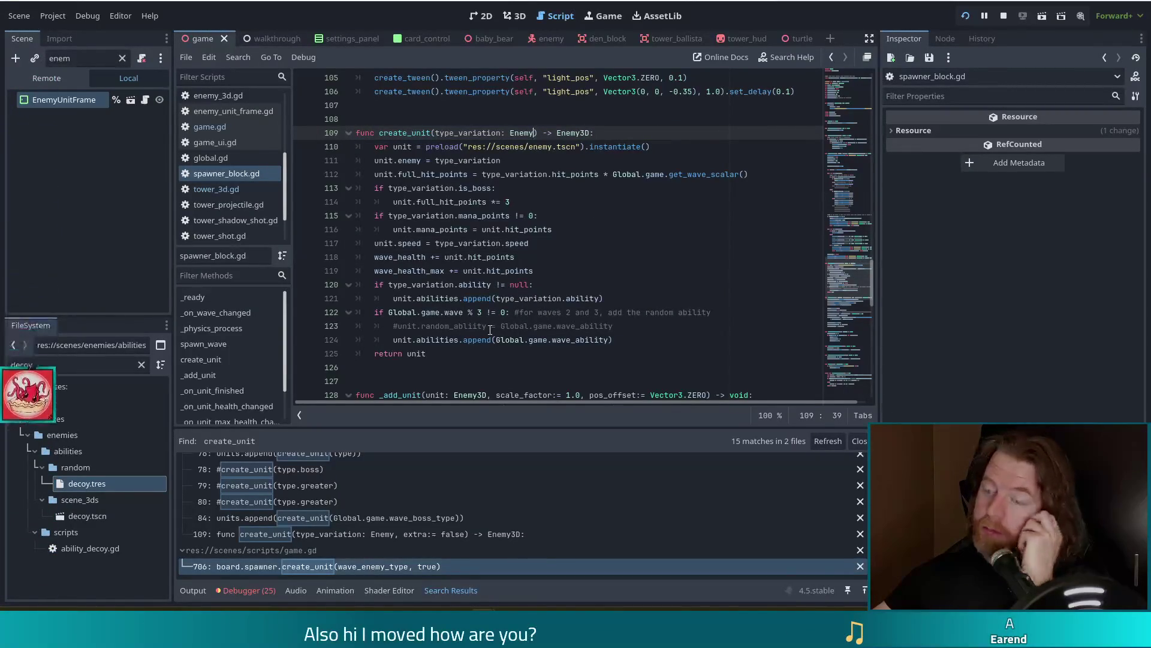
# Stop the running game and run the project again
pyautogui.click(497, 298)
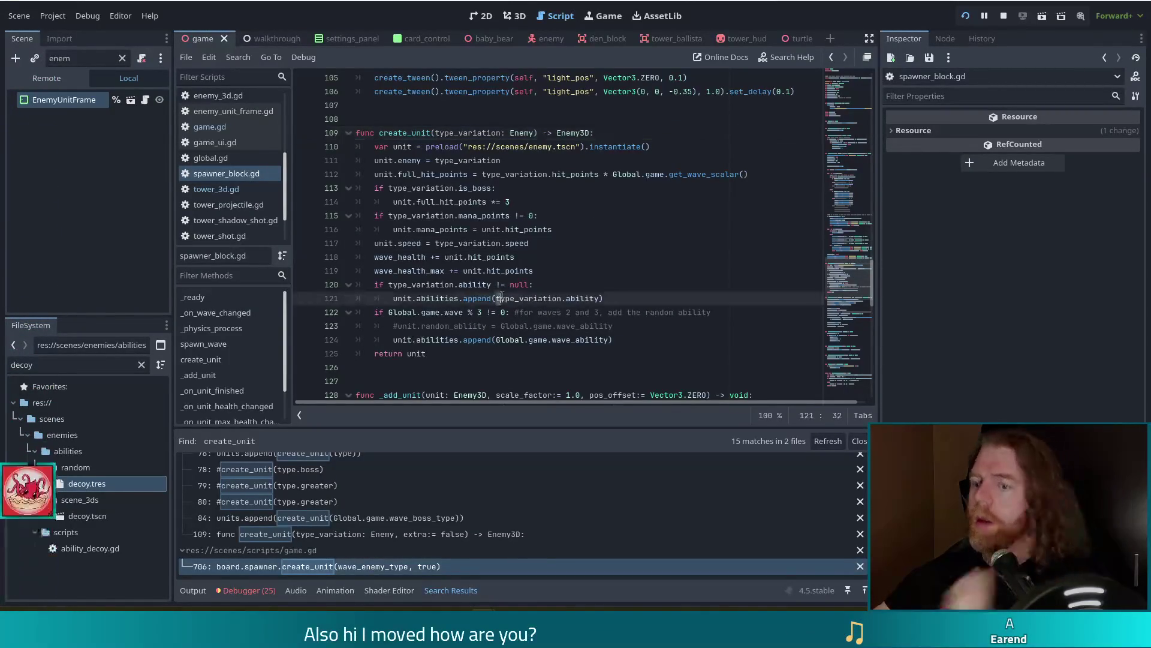
pyautogui.click(1009, 16)
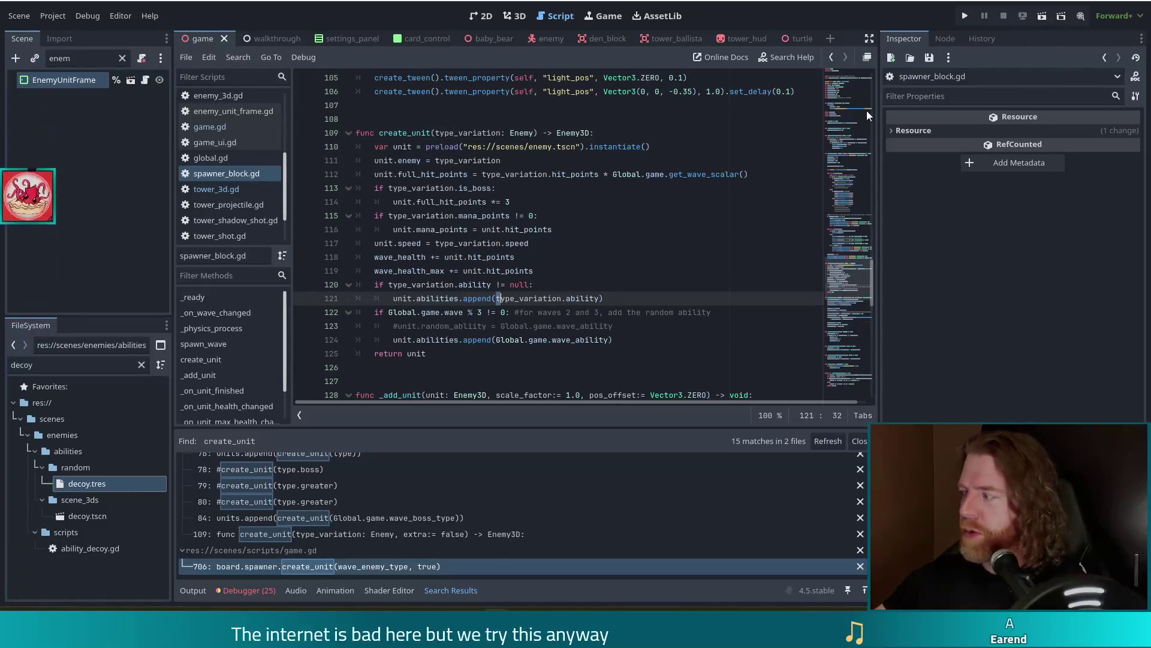
pyautogui.click(964, 16)
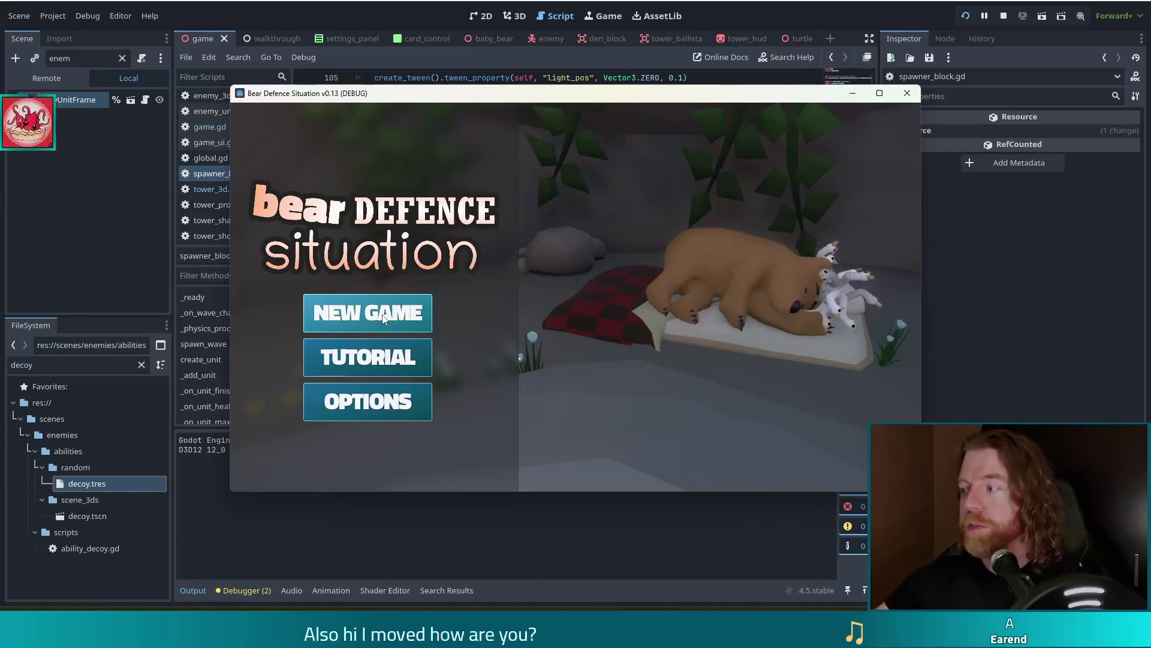
# Start a new game, play the first enemy wave, then stop debugging with F8
pyautogui.click(387, 319)
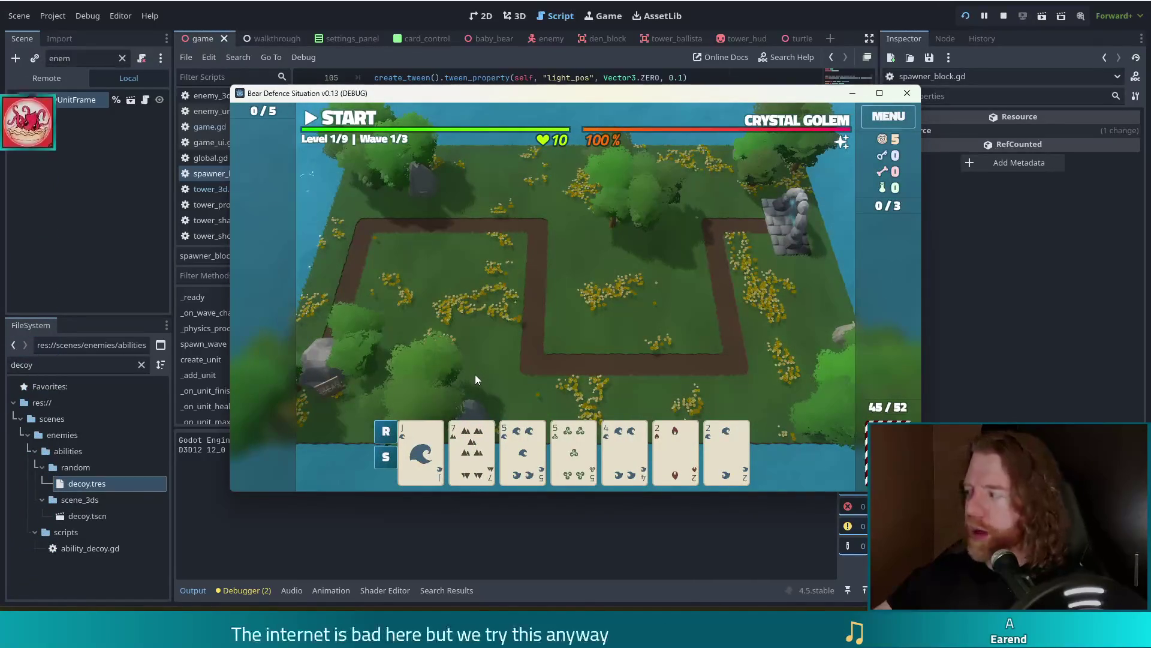
pyautogui.click(355, 124)
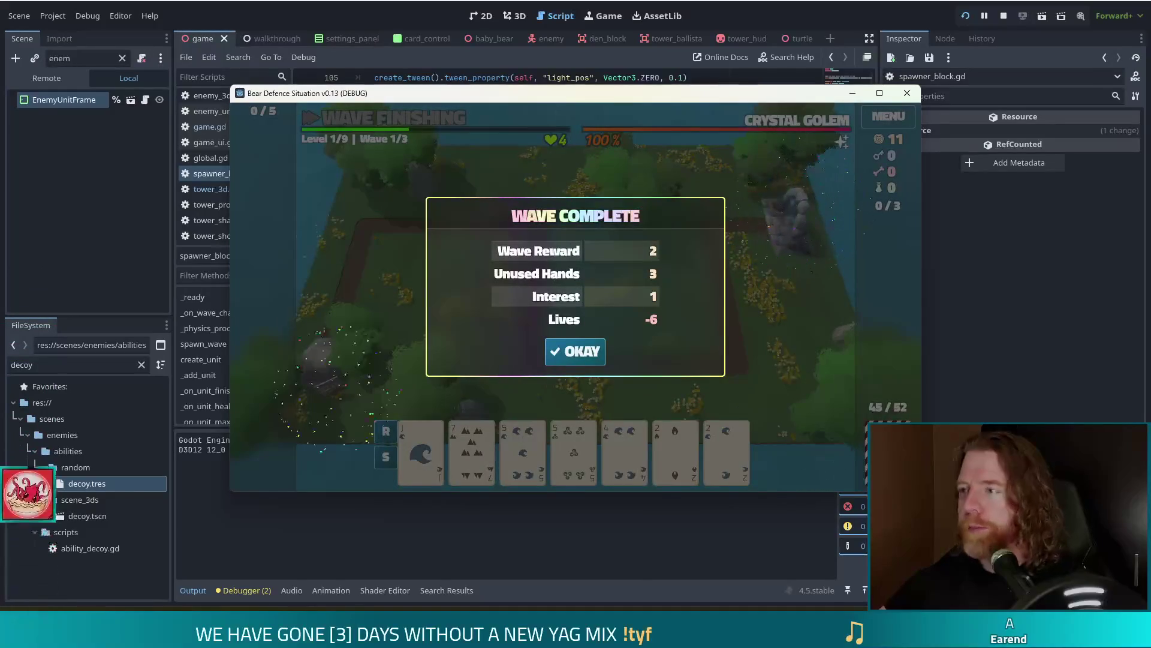
pyautogui.press('F8')
pyautogui.click(632, 292)
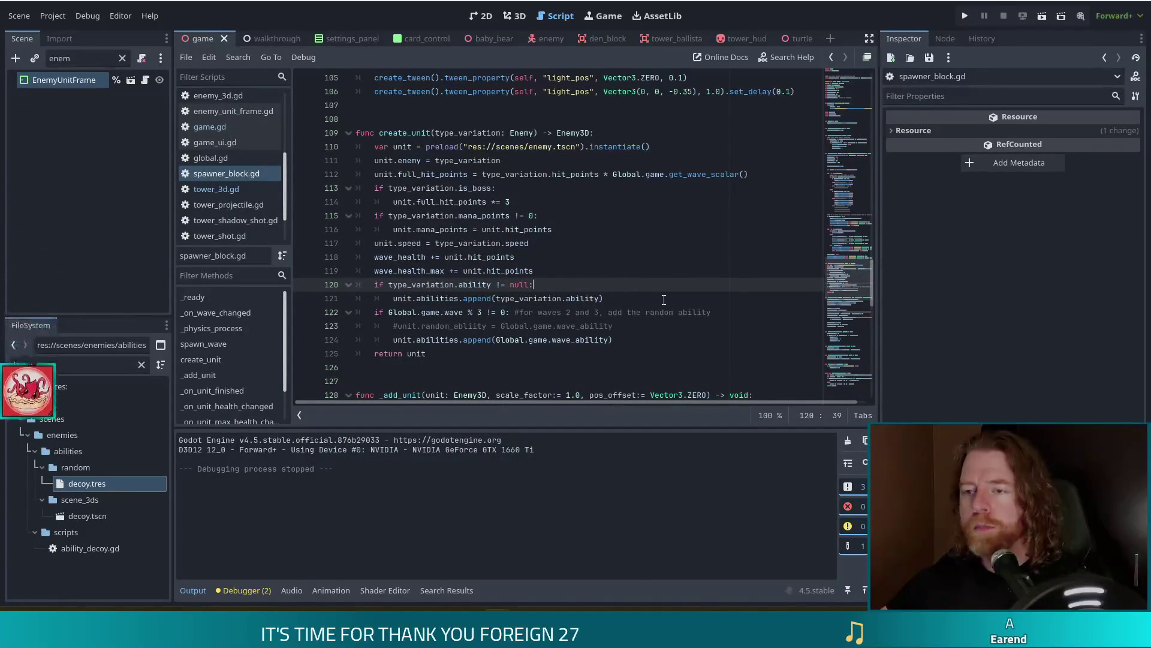
# Review the killed signal connection and add_child line in _add_unit, then switch to ability_decoy.gd
pyautogui.scroll(-7, 605, 281)
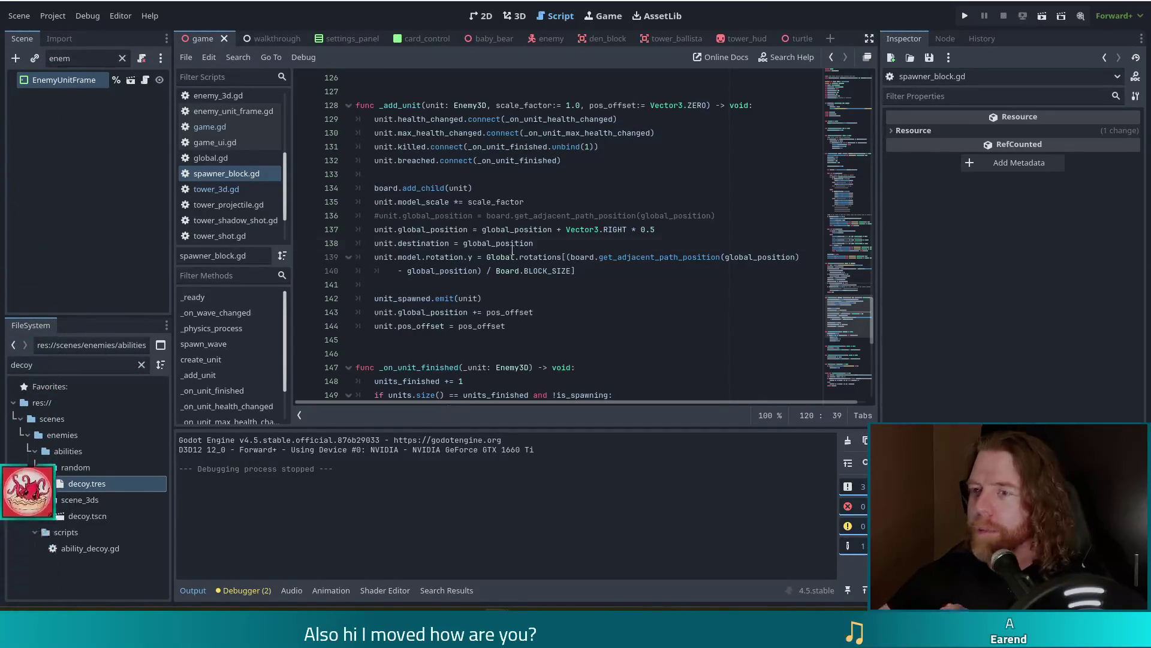
pyautogui.click(502, 146)
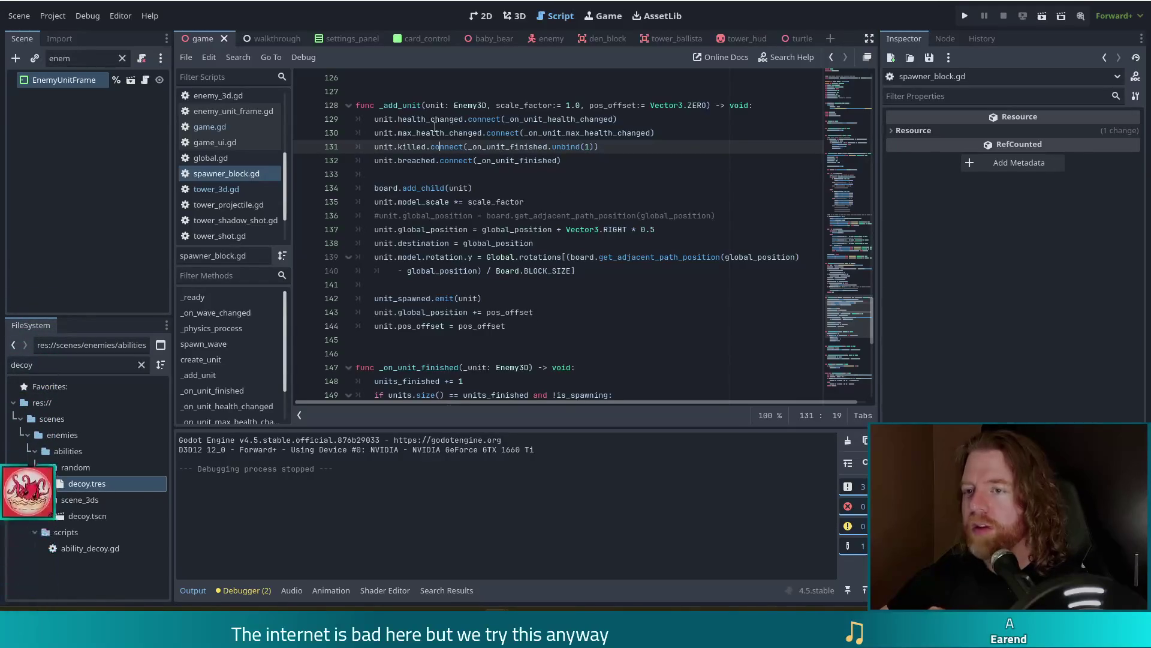
pyautogui.moveTo(434, 125); pyautogui.dragTo(491, 190)
pyautogui.click(490, 190)
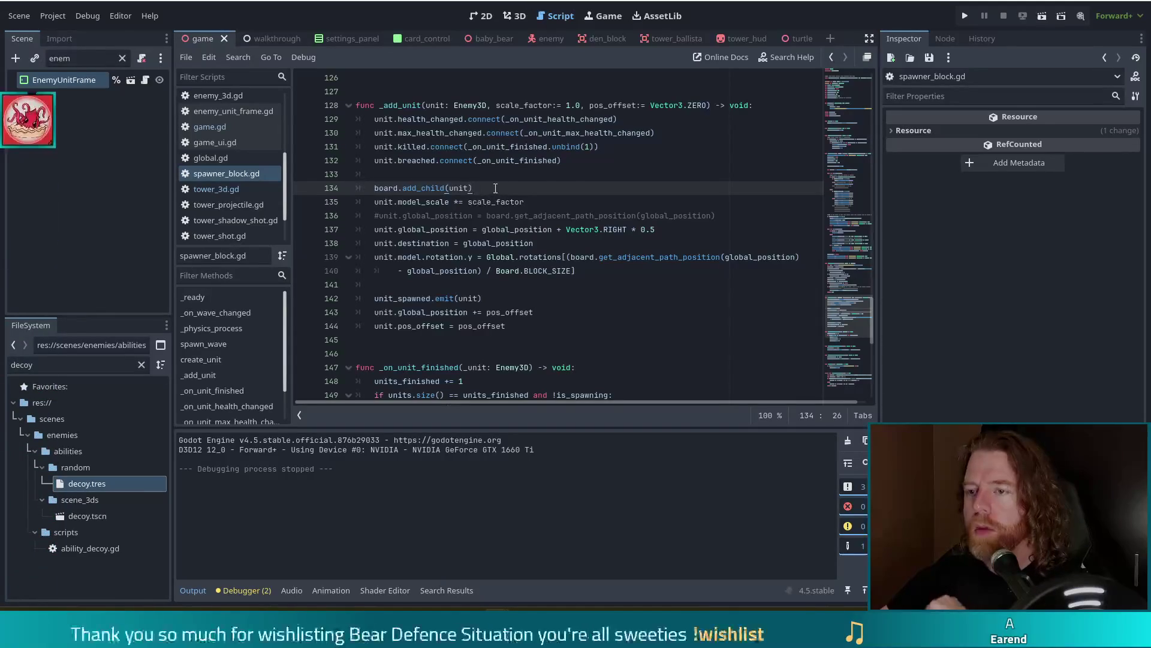
pyautogui.keyDown('shift'); pyautogui.click(411, 107); pyautogui.keyUp('shift')
pyautogui.click(444, 216)
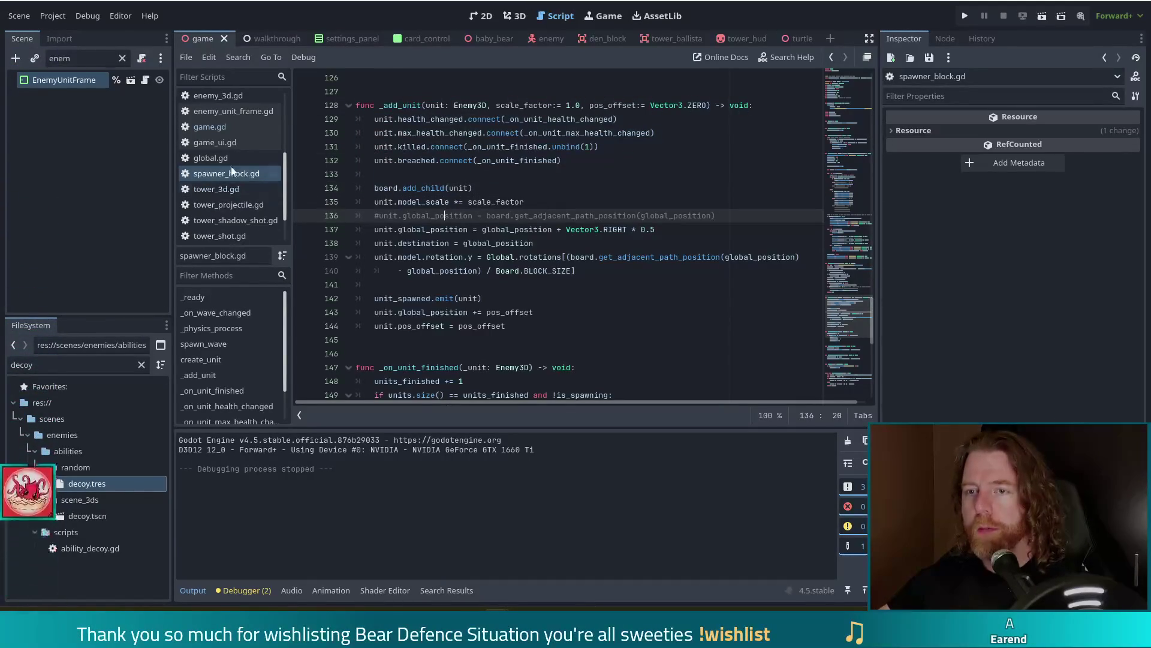
pyautogui.scroll(-1, 232, 165)
pyautogui.scroll(5, 231, 165)
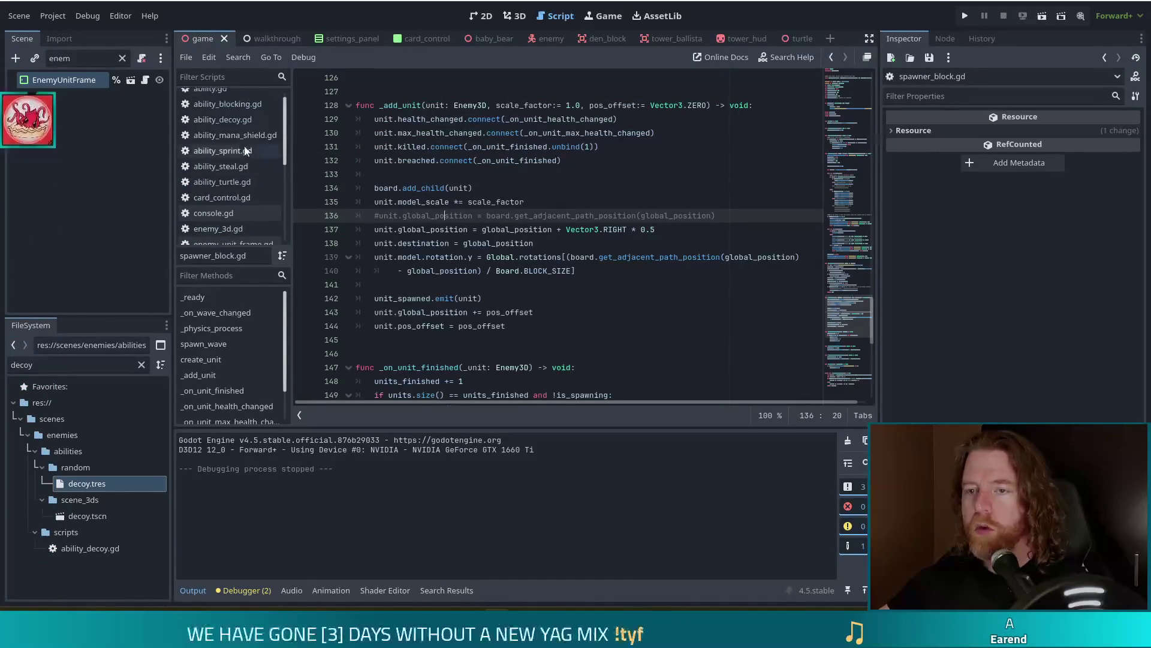
pyautogui.scroll(-2, 243, 146)
pyautogui.scroll(3, 245, 151)
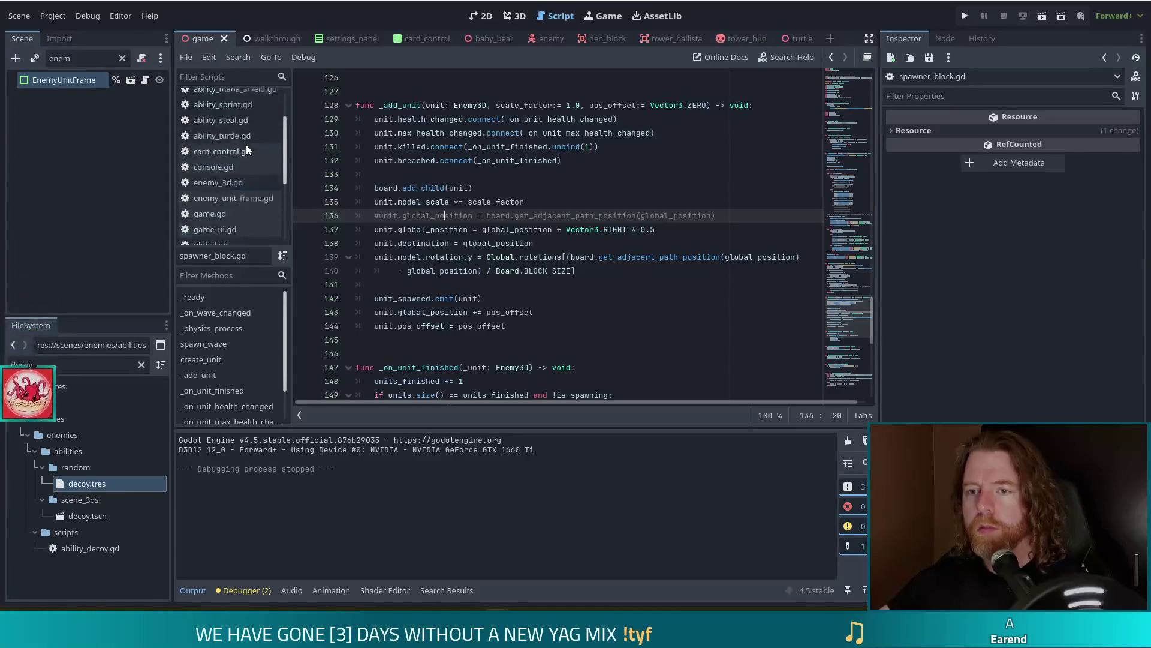
pyautogui.click(239, 114)
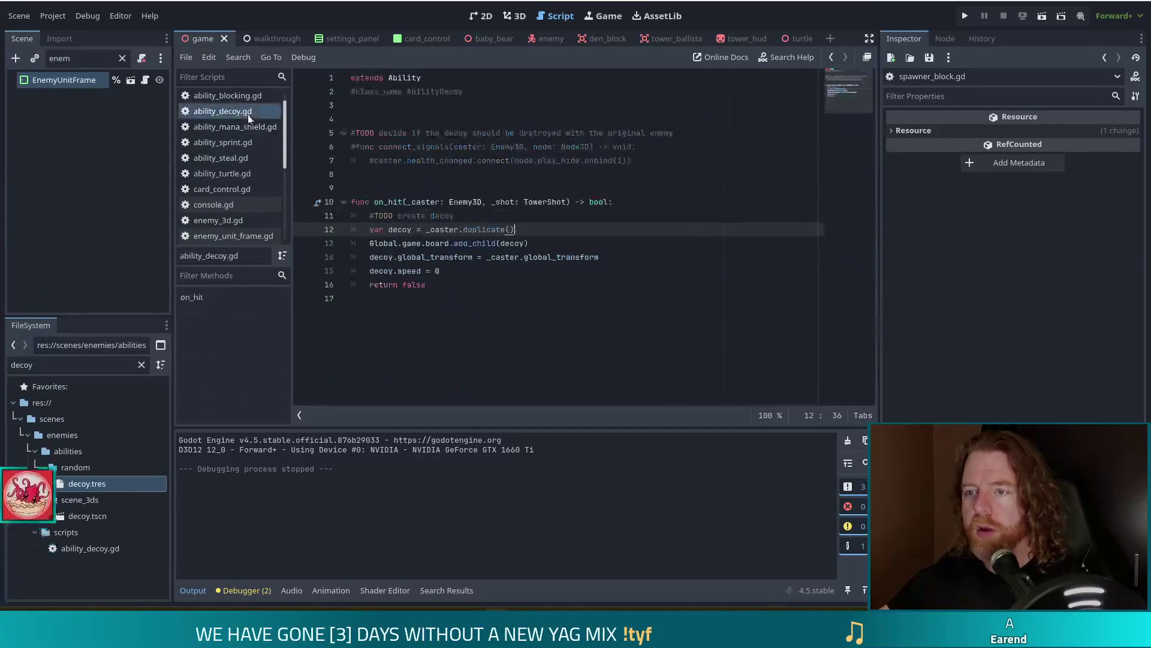
# Replace _caster.duplicate() on line 12 with Global.game.board.spawner.create_unit(_caster.enemy)
pyautogui.click(487, 257)
pyautogui.moveTo(534, 236); pyautogui.dragTo(419, 230)
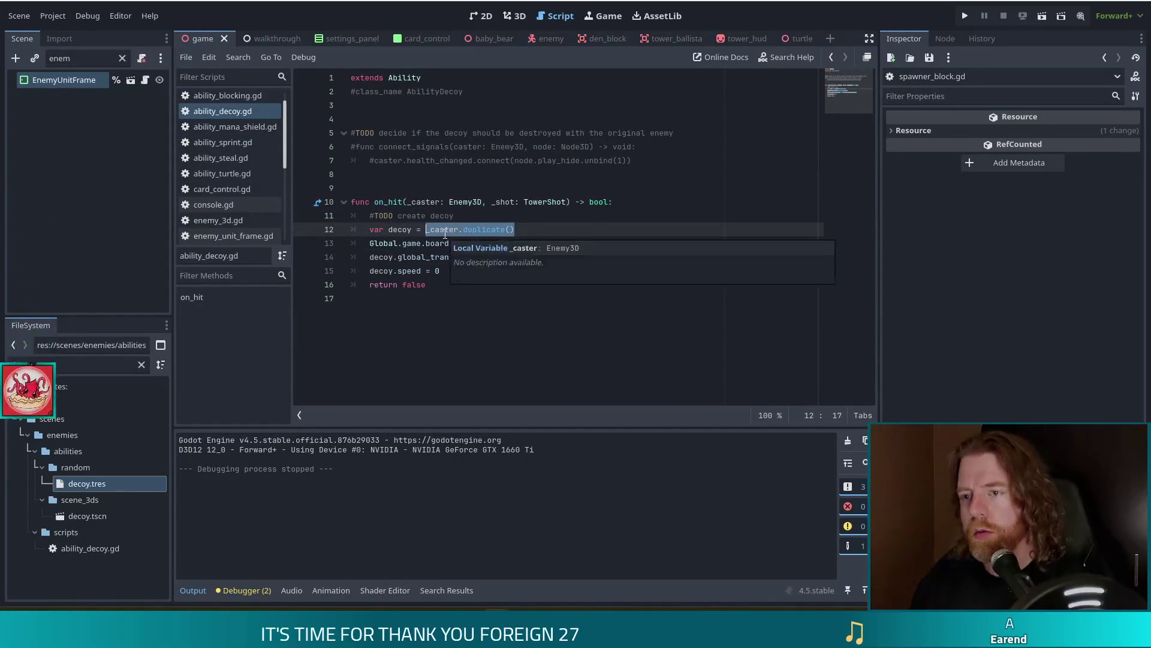
pyautogui.press('BackSpace')
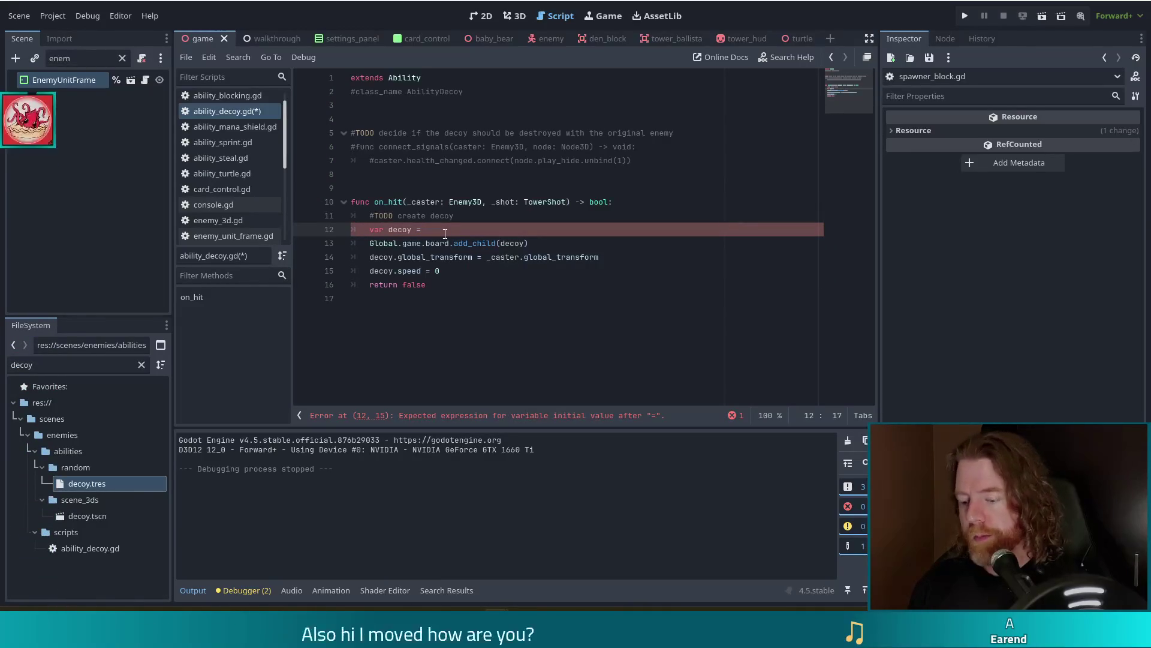
pyautogui.write('Global.game.b')
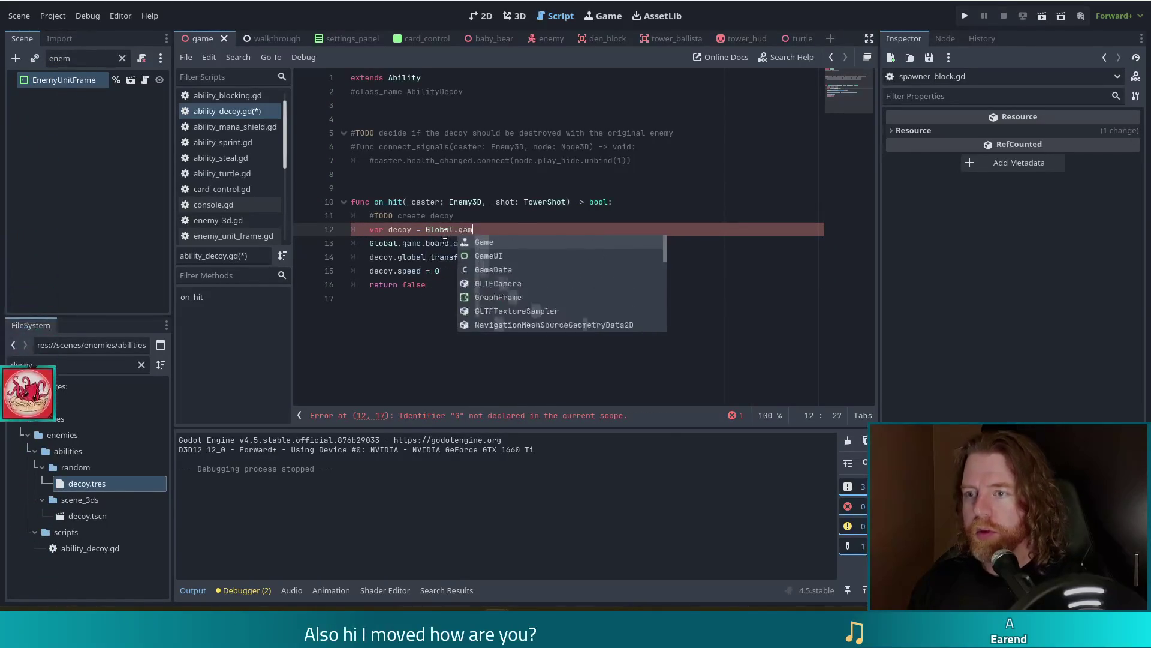
pyautogui.write('oard.soapw')
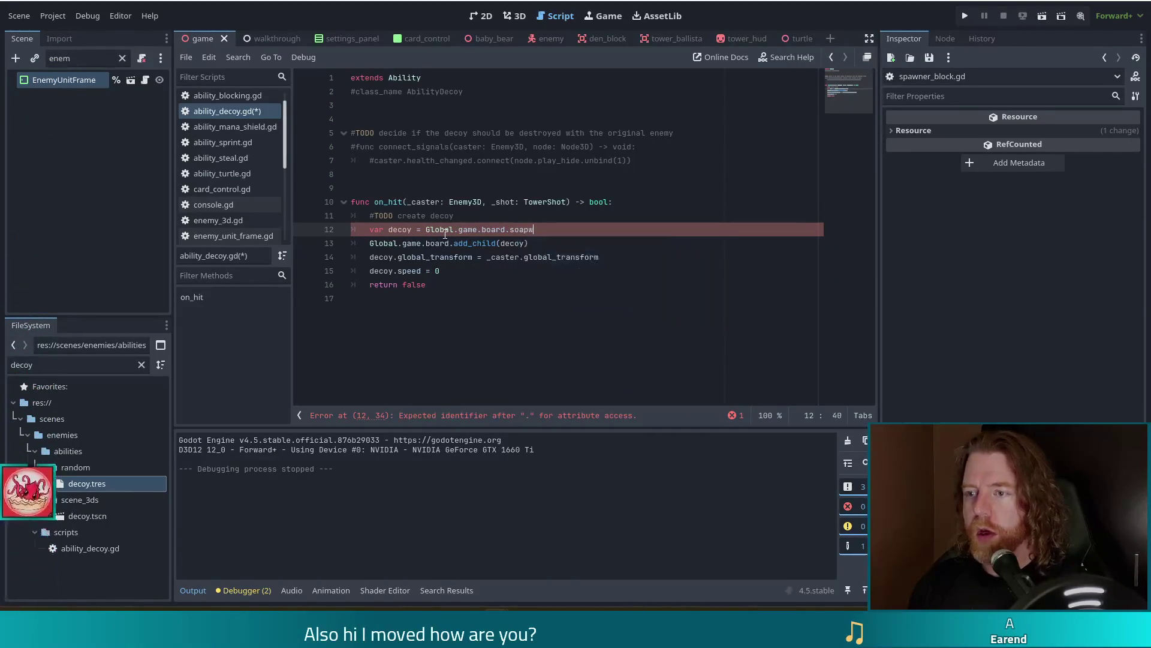
pyautogui.press('BackSpace')
pyautogui.write('pawner.cre')
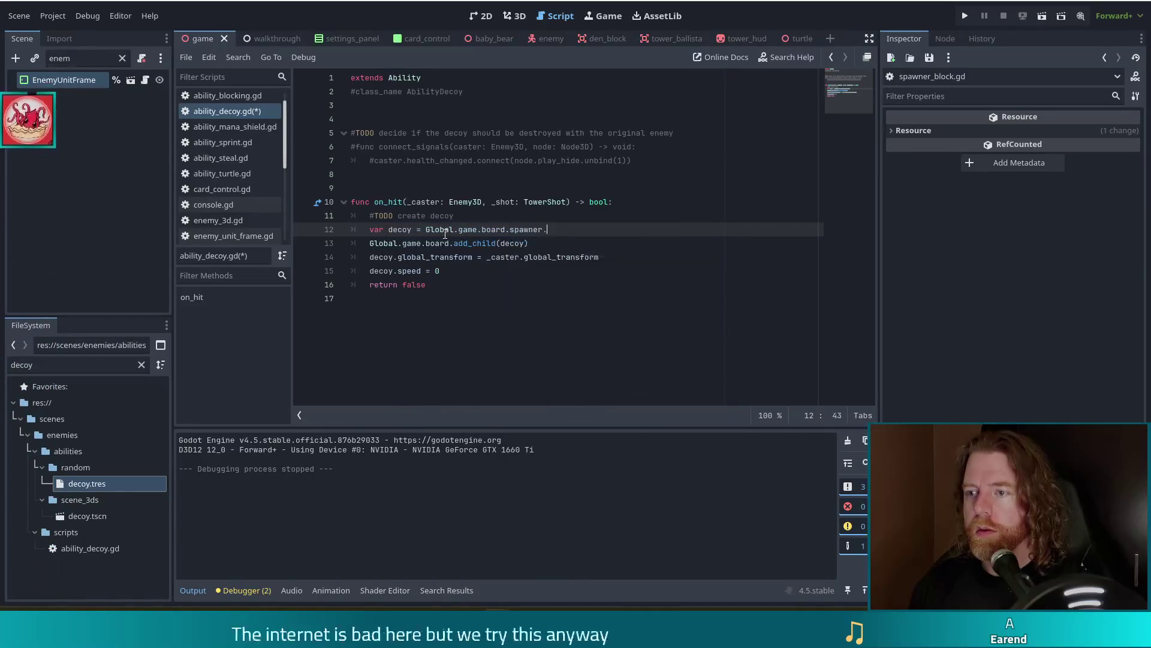
pyautogui.press('Return')
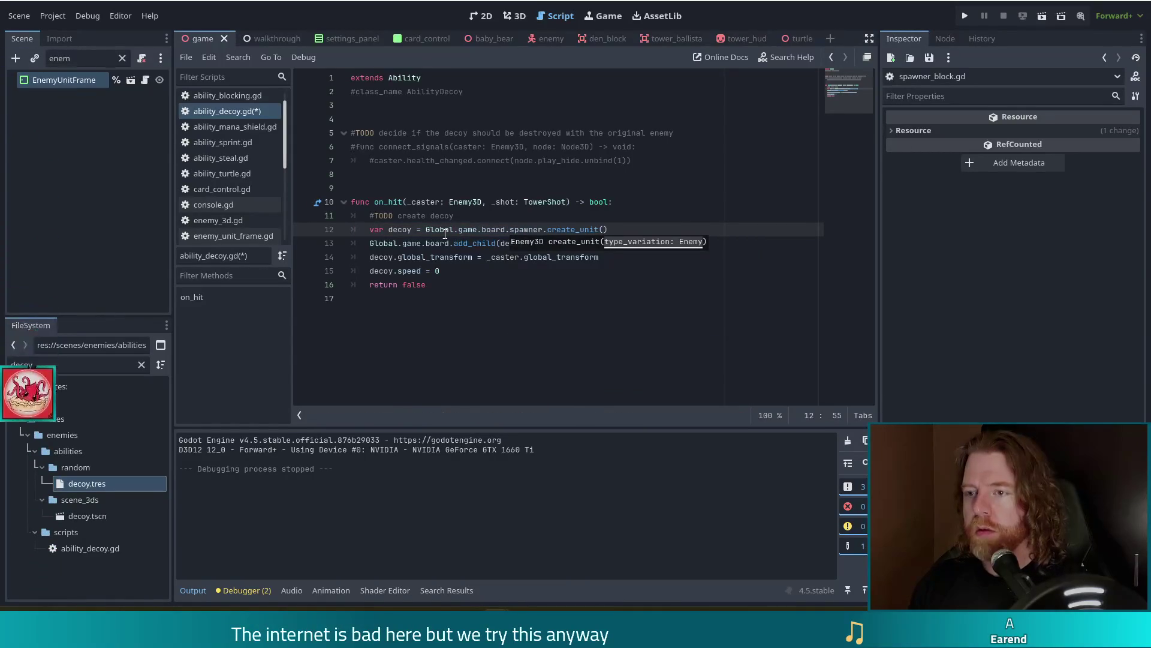
pyautogui.write('_caster.ene')
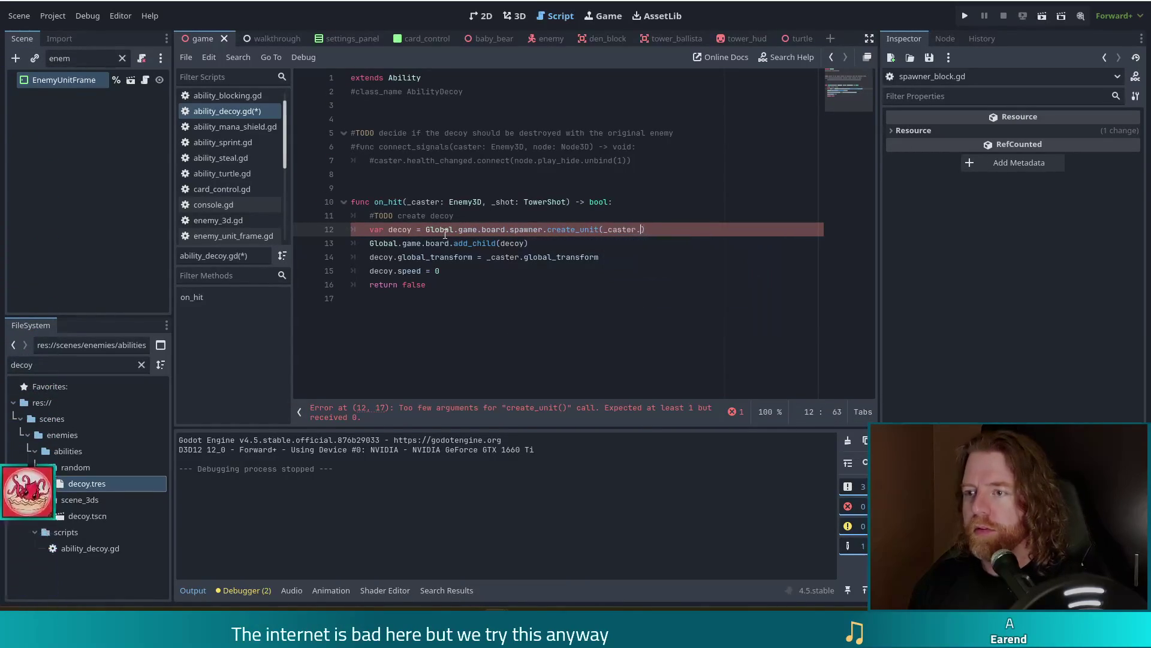
pyautogui.write('mies_nearb')
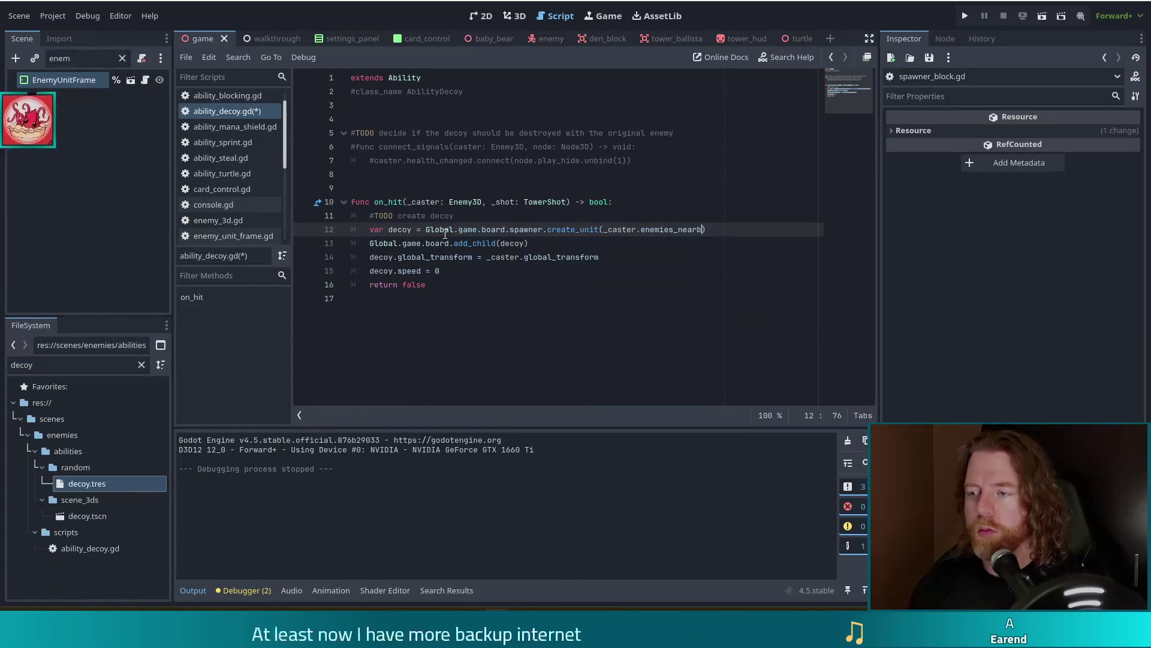
pyautogui.press('BackSpace')
pyautogui.press('BackSpace')
pyautogui.write('nemy)')
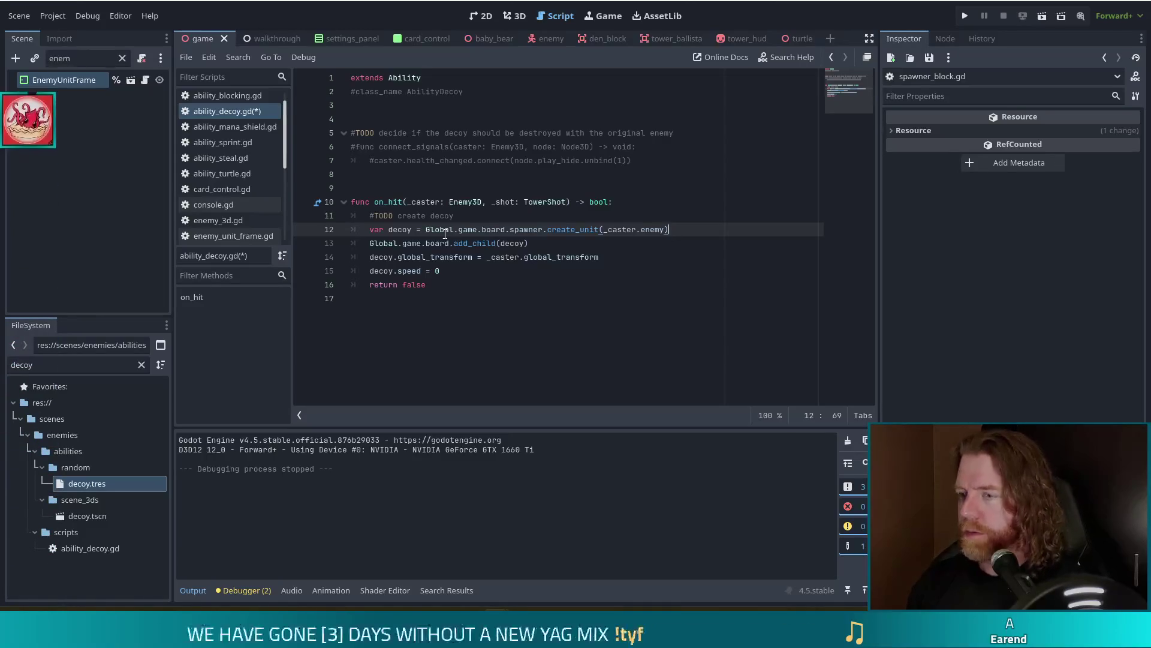
# Review the type and wave ability-appending lines inside create_unit
pyautogui.keyDown('ctrl'); pyautogui.click(577, 230); pyautogui.keyUp('ctrl')
pyautogui.scroll(-1, 549, 284)
pyautogui.click(542, 267)
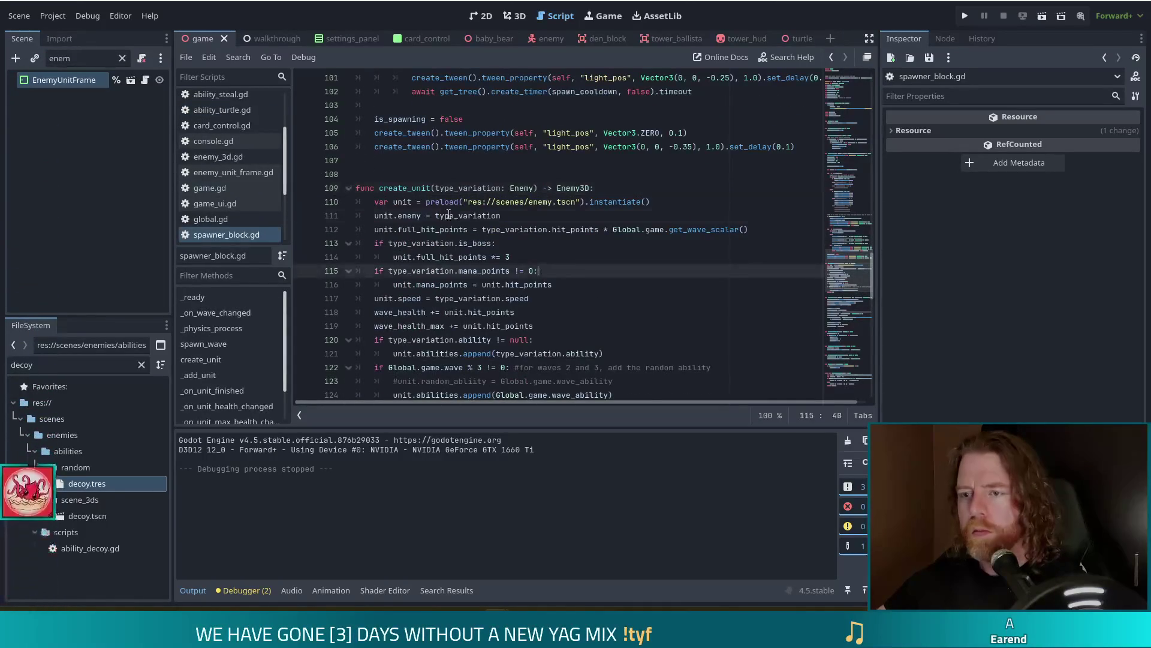
pyautogui.scroll(-2, 528, 270)
pyautogui.click(412, 298)
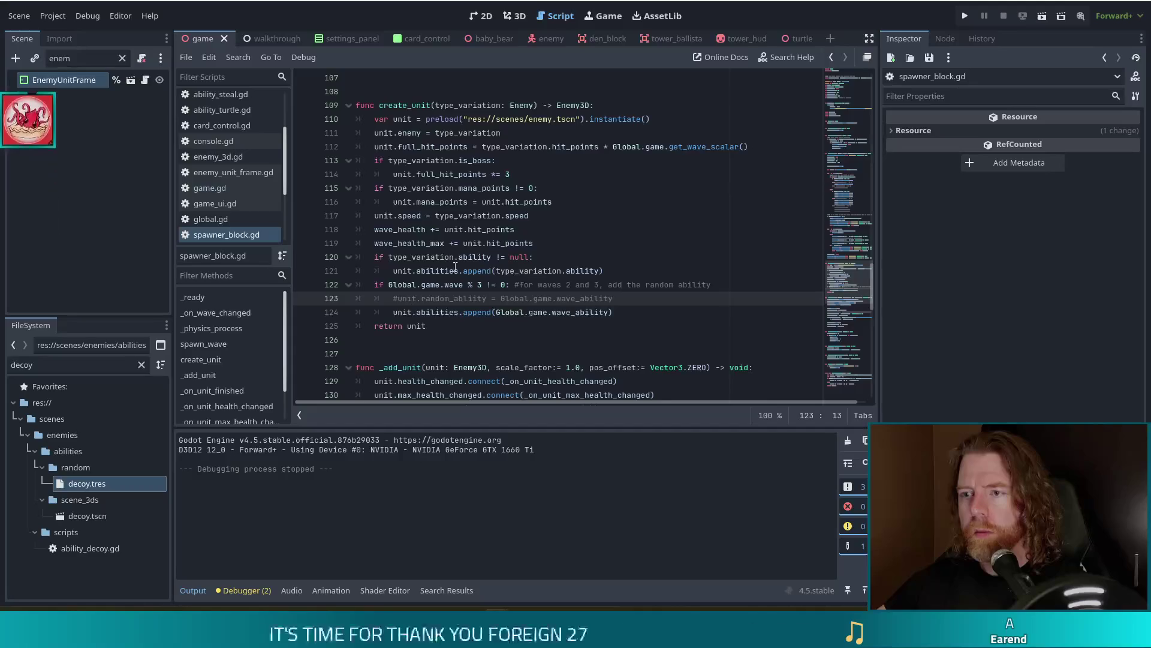
pyautogui.click(468, 242)
pyautogui.moveTo(452, 256)
pyautogui.mouseDown()
pyautogui.moveTo(432, 324)
pyautogui.moveTo(611, 312)
pyautogui.moveTo(452, 256)
pyautogui.moveTo(560, 298)
pyautogui.mouseUp()
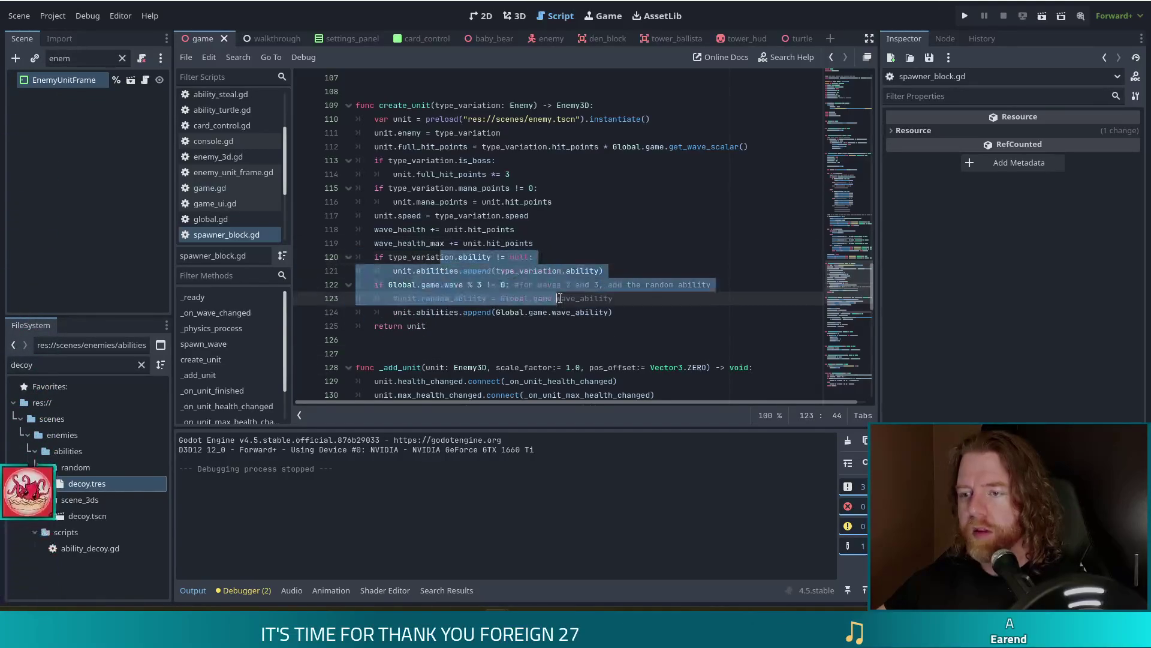
pyautogui.click(639, 271)
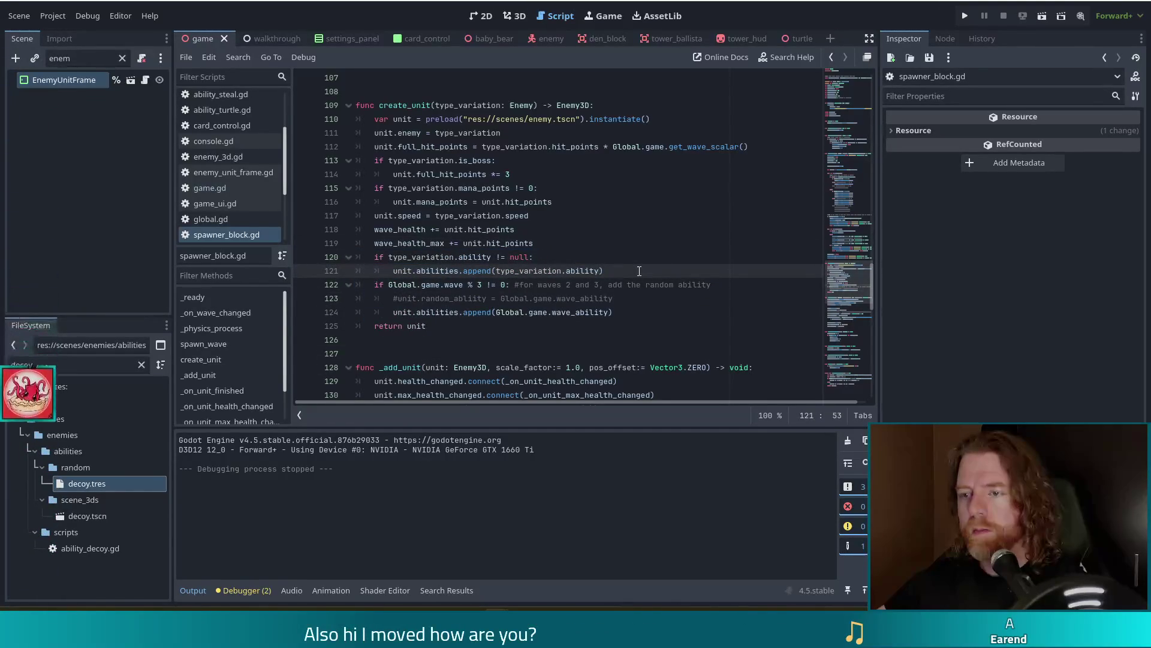
pyautogui.click(634, 311)
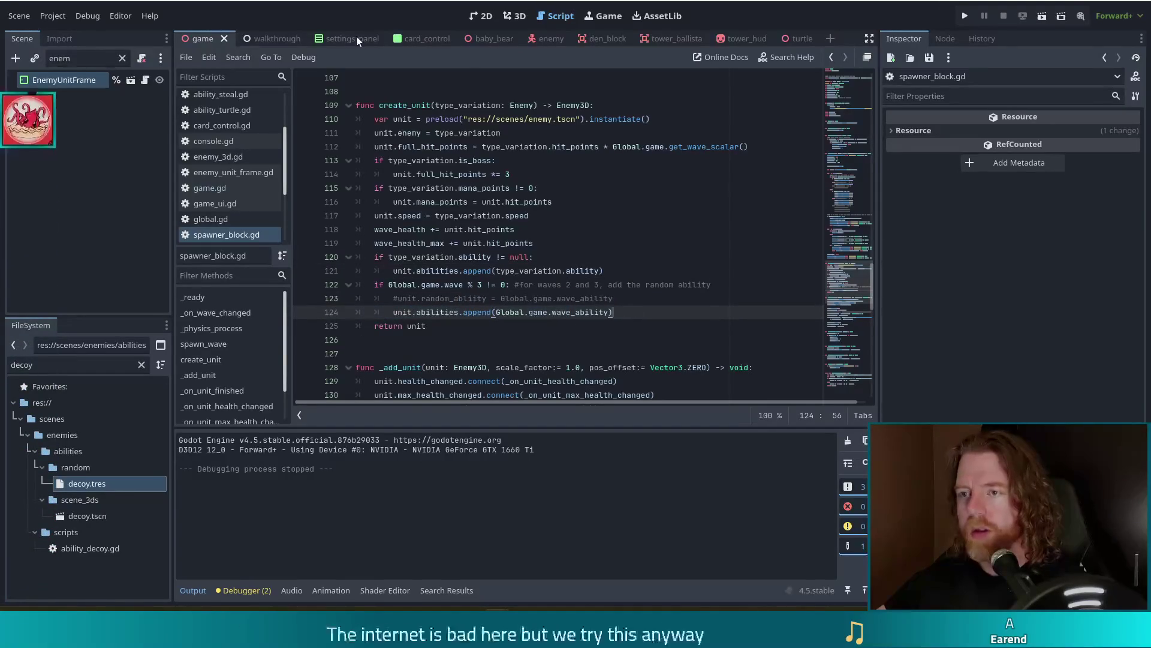
# Add an 'add_abilities:= true' parameter after Enemy in create_unit's signature
pyautogui.click(533, 105)
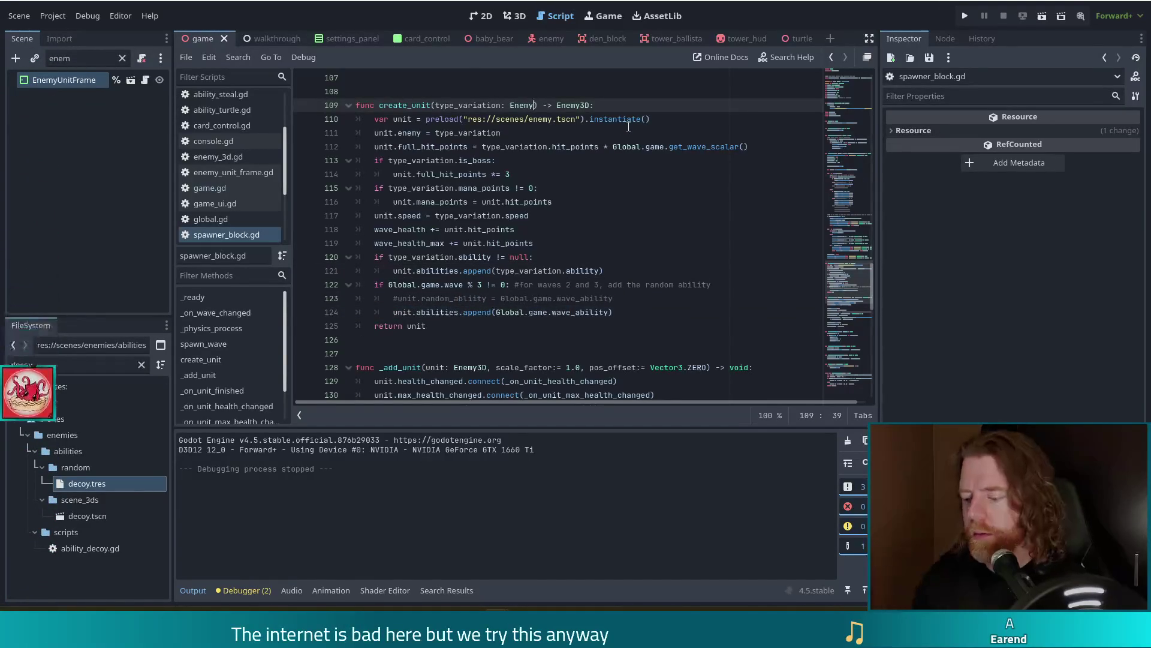
pyautogui.write(', ')
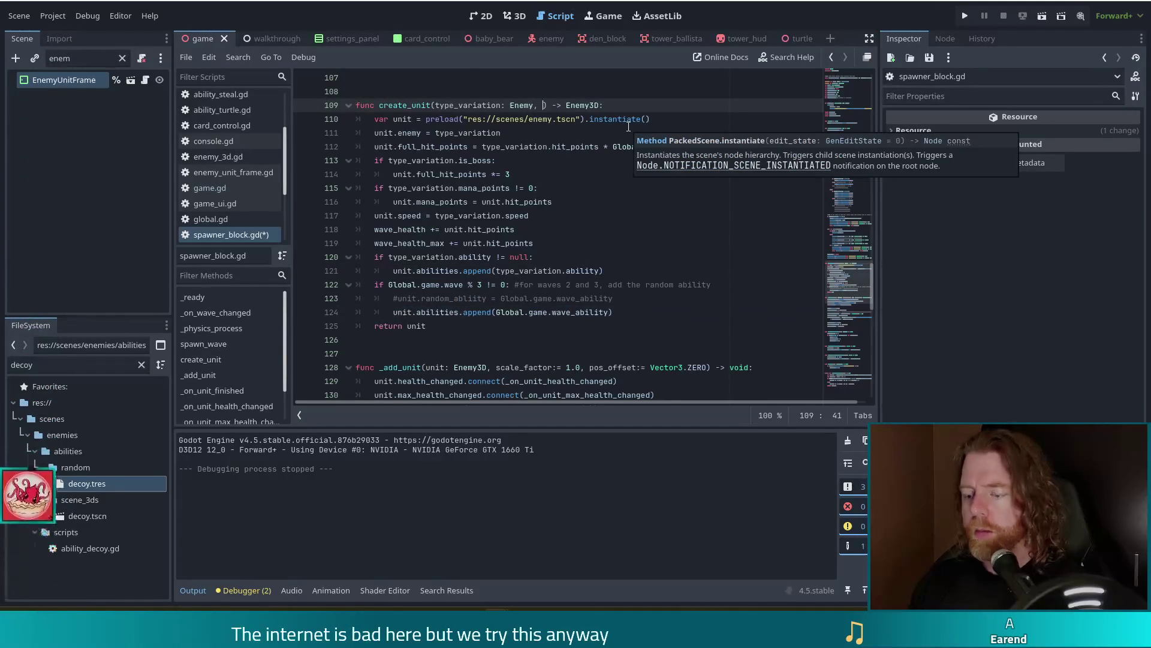
pyautogui.write('in')
pyautogui.press('BackSpace')
pyautogui.write('_abilities:')
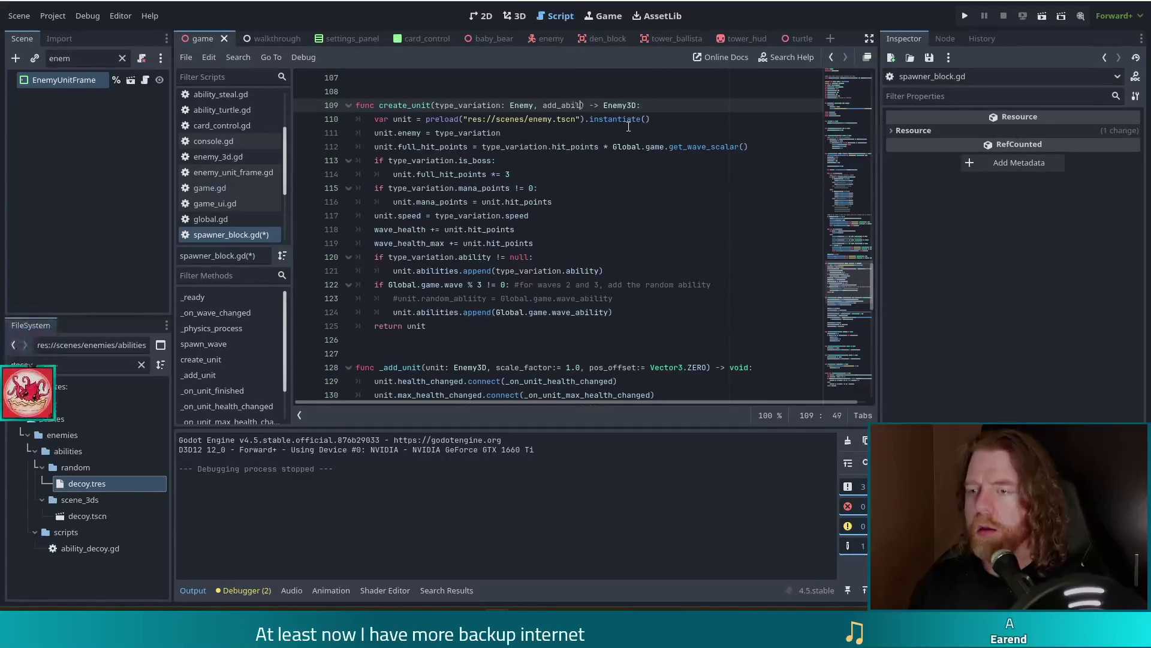
pyautogui.write('= true')
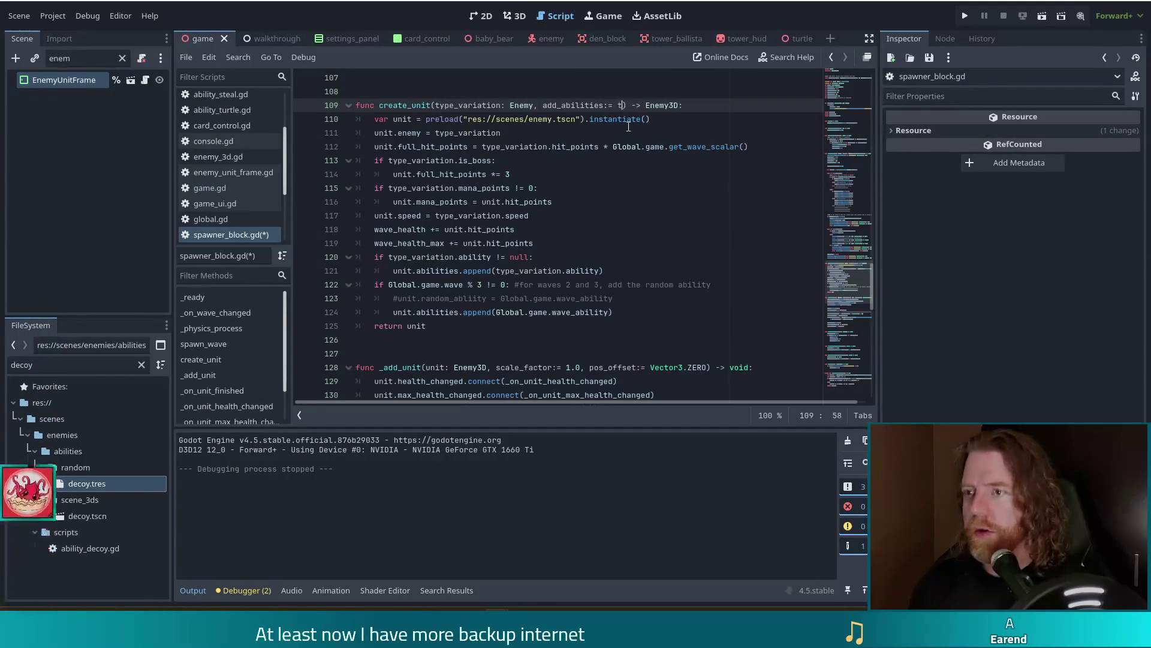
# Nest lines 121–125 under a new 'if add_abilities:' check and save spawner_block.gd
pyautogui.click(447, 284)
pyautogui.click(565, 242)
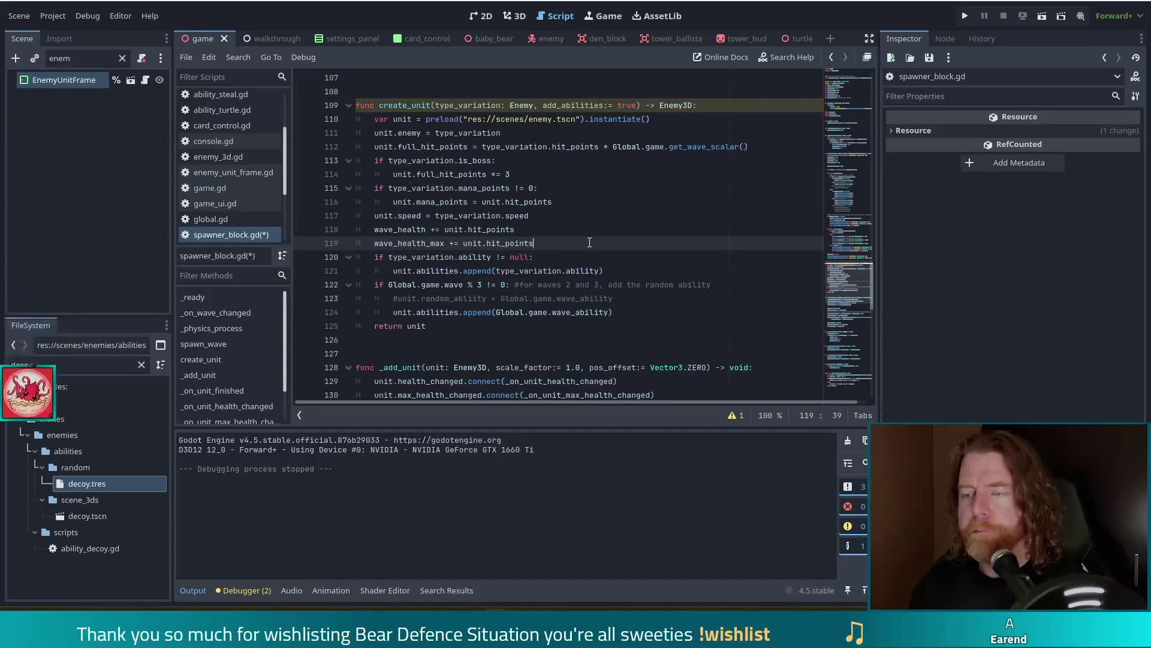
pyautogui.press('Return')
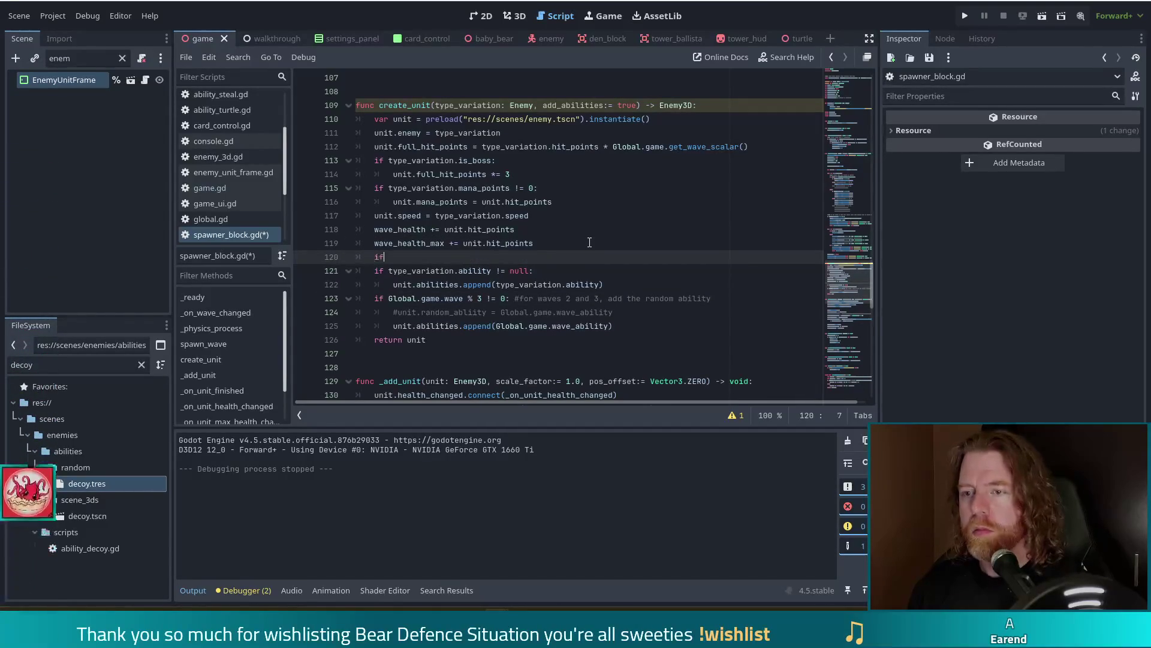
pyautogui.write('add_abilities:')
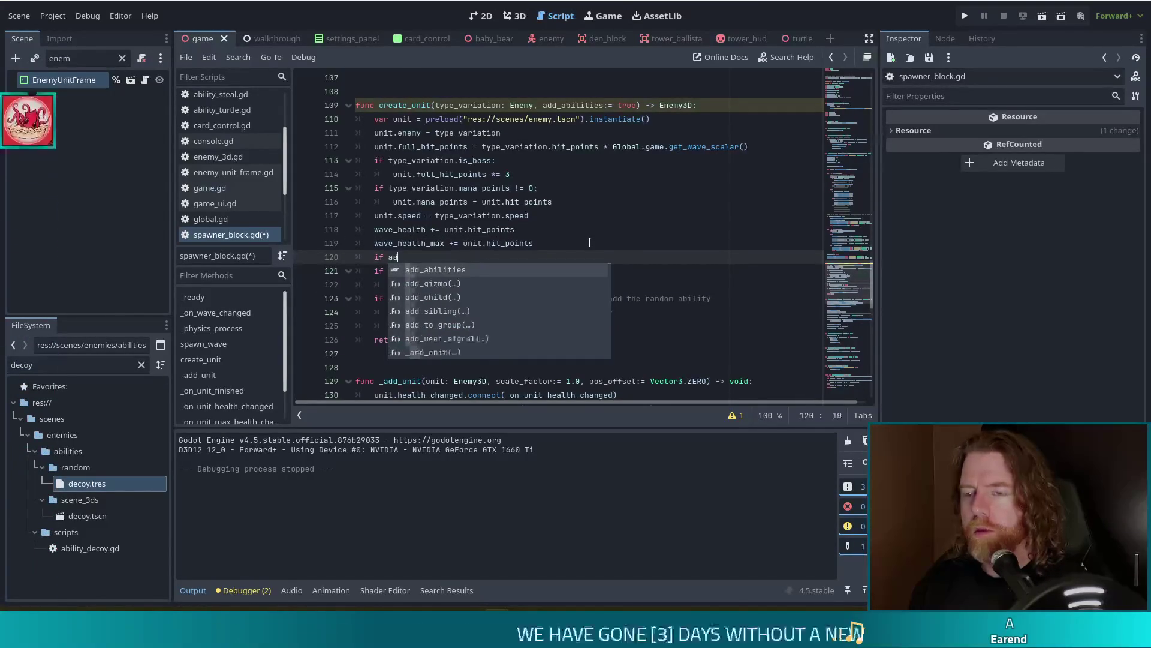
pyautogui.press('Return')
pyautogui.press('Down')
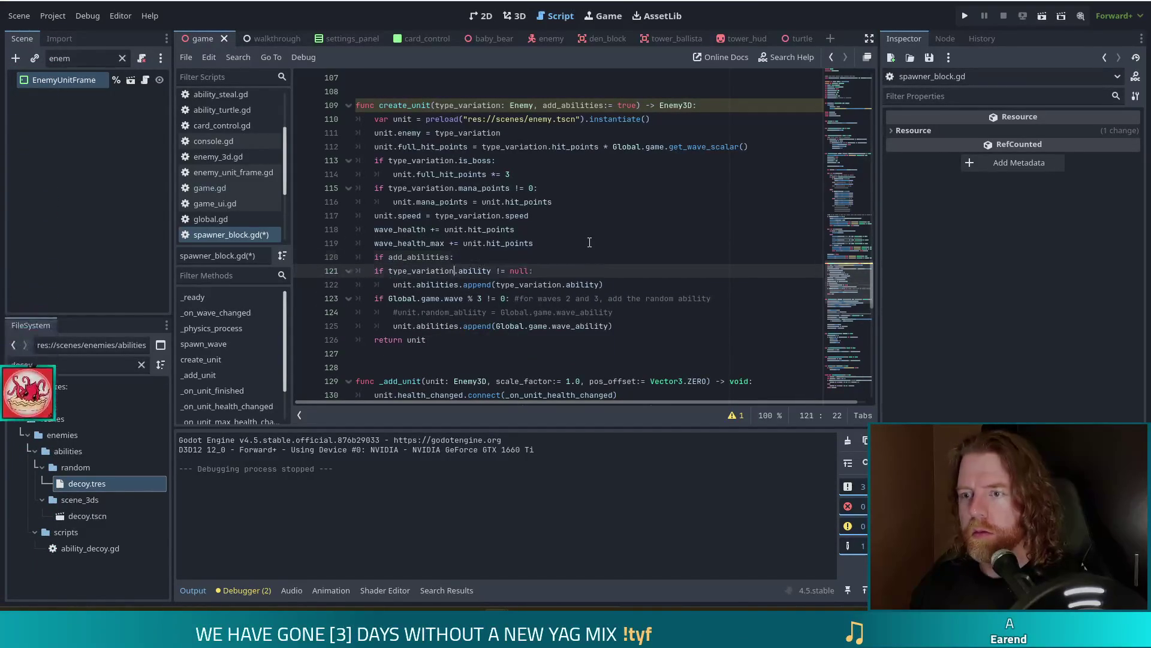
pyautogui.hotkey('shift', 'Down')
pyautogui.hotkey('shift', 'Down')
pyautogui.hotkey('shift', 'Down')
pyautogui.press('Tab')
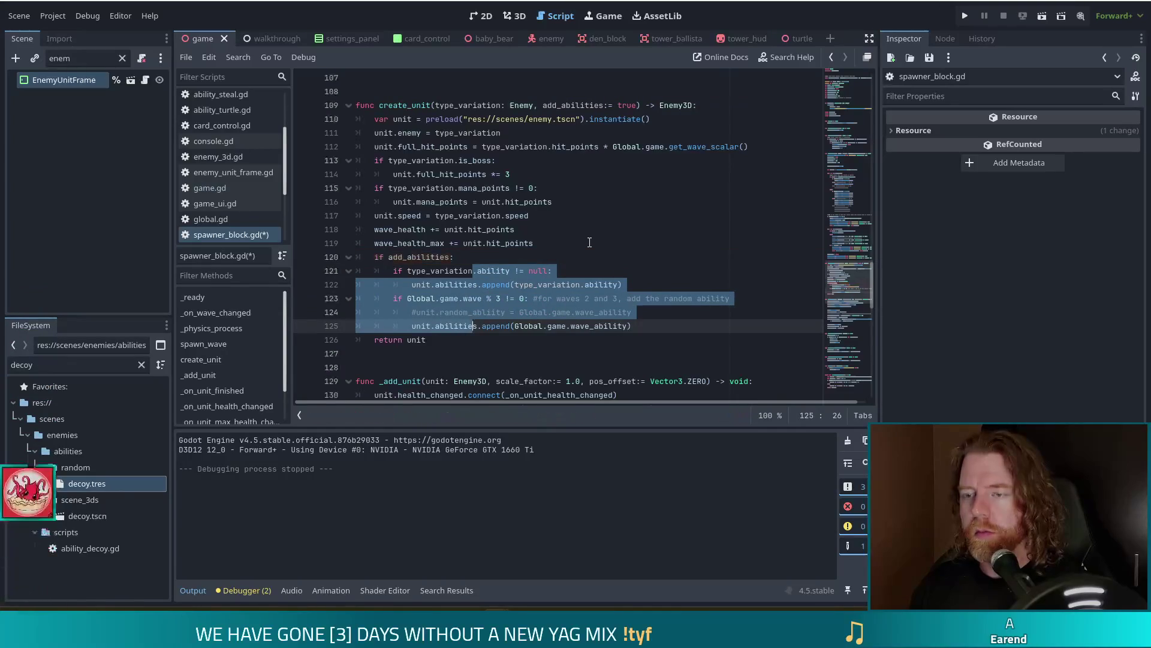
pyautogui.hotkey('ctrl', 's')
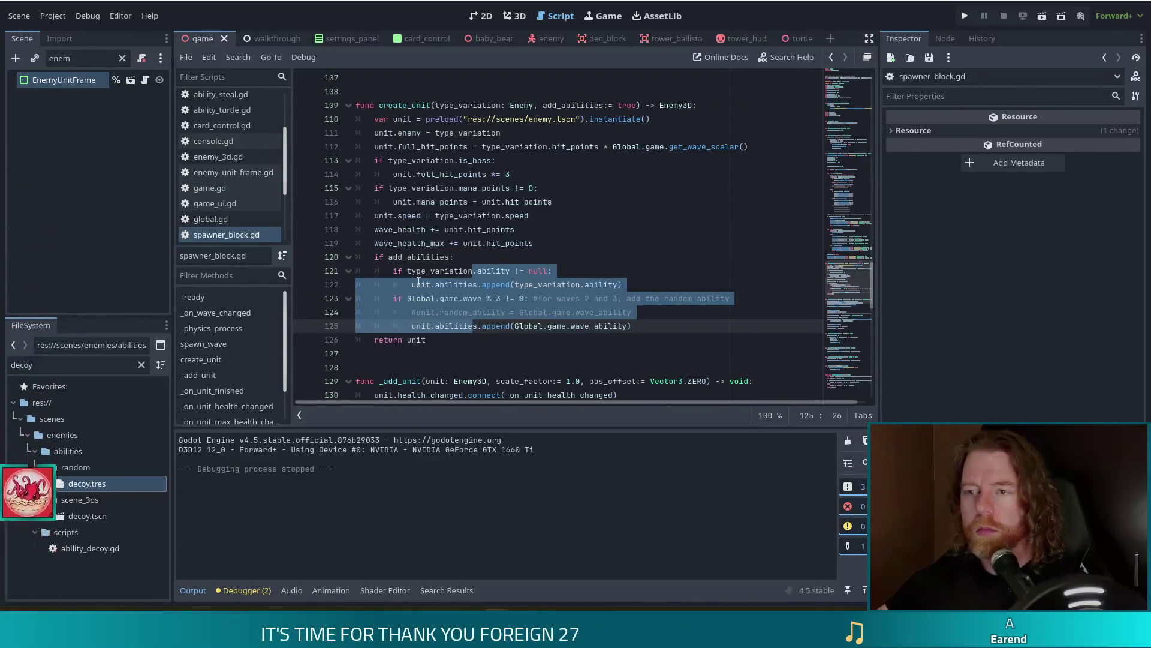
pyautogui.click(418, 282)
pyautogui.scroll(3, 559, 290)
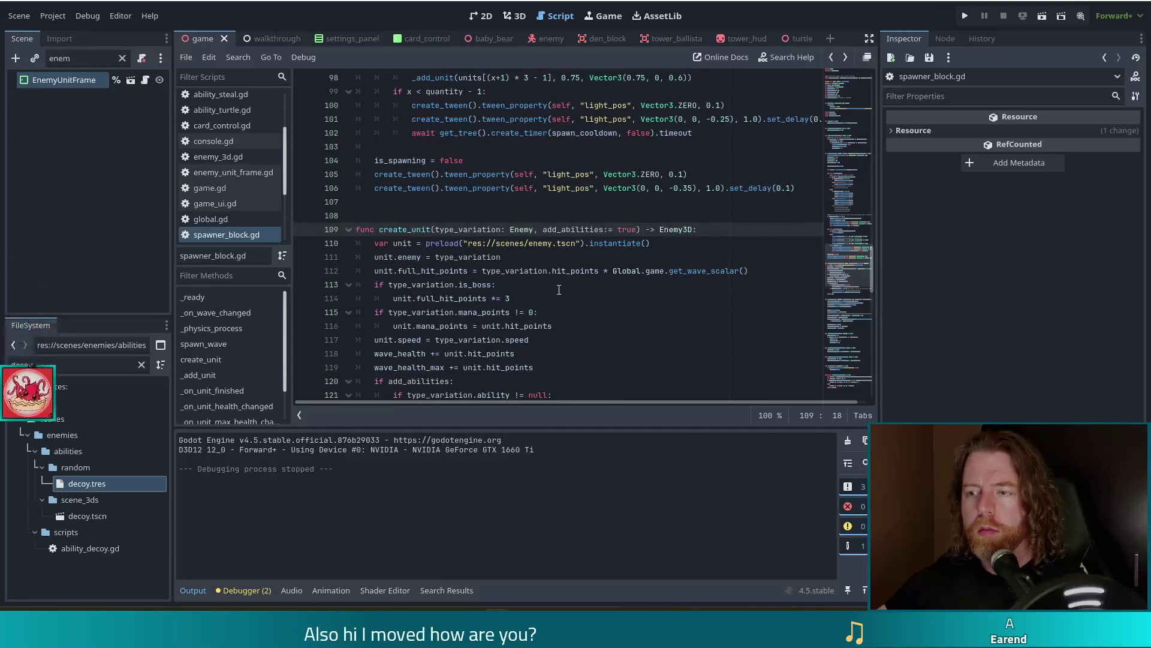
pyautogui.hotkey('ctrl', 'z')
pyautogui.hotkey('ctrl', 'z')
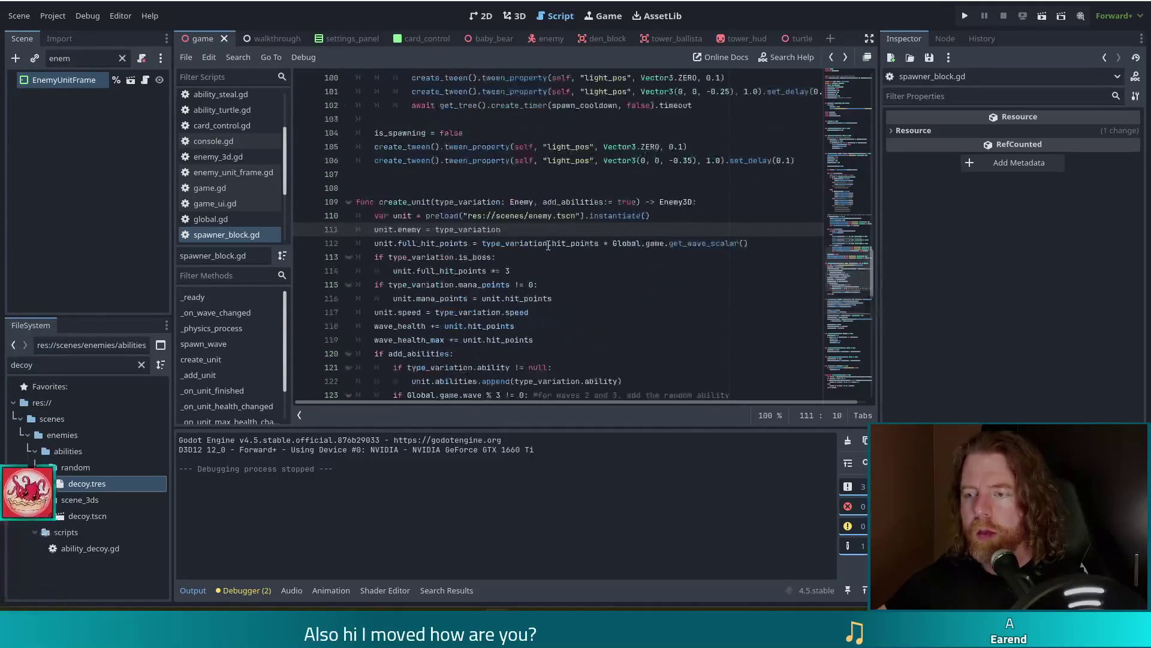
pyautogui.hotkey('ctrl', 'z')
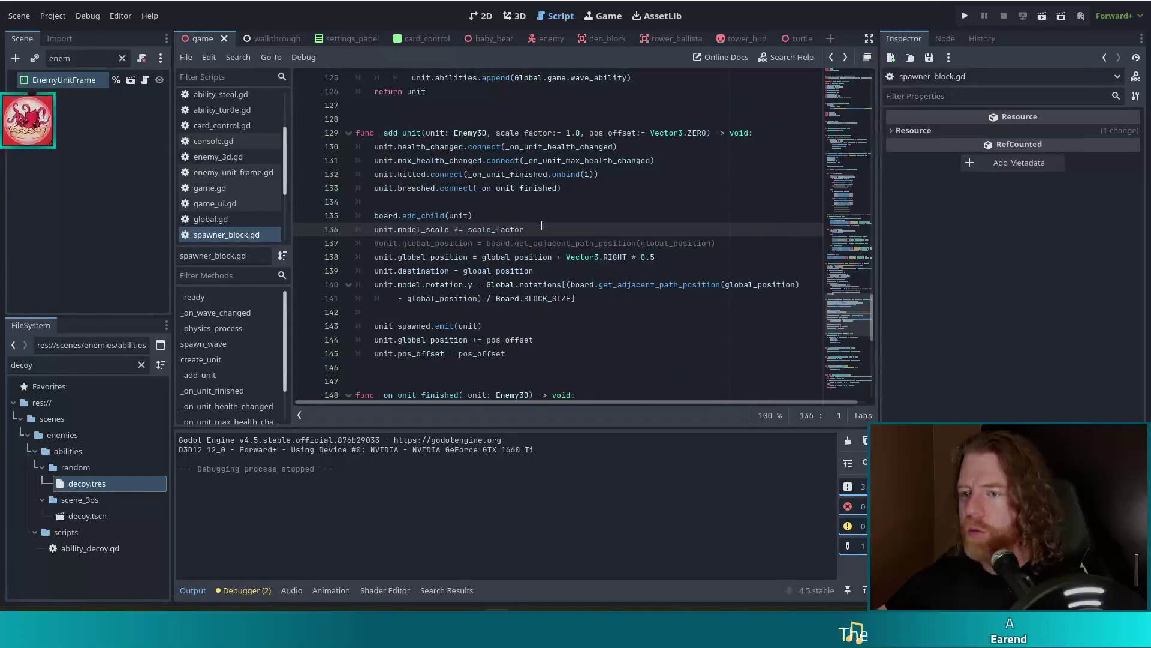
# Back in ability_decoy.gd, begin typing a second argument after _caster.enemy on line 12
pyautogui.hotkey('alt', 'Left')
pyautogui.hotkey('alt', 'Left')
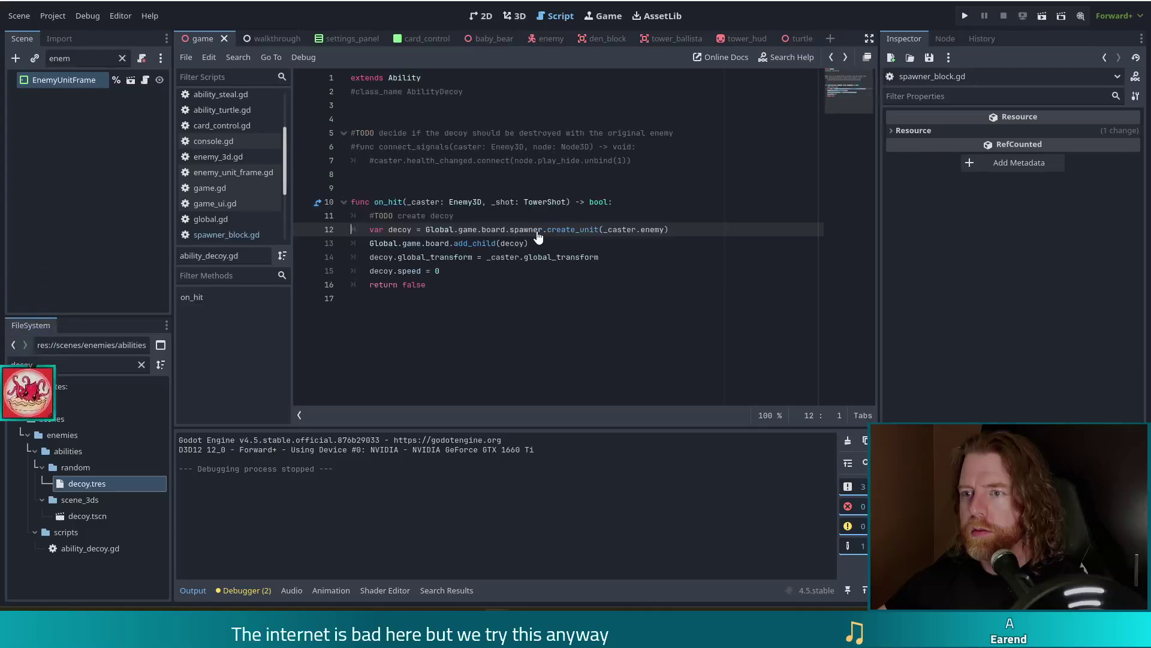
pyautogui.click(694, 230)
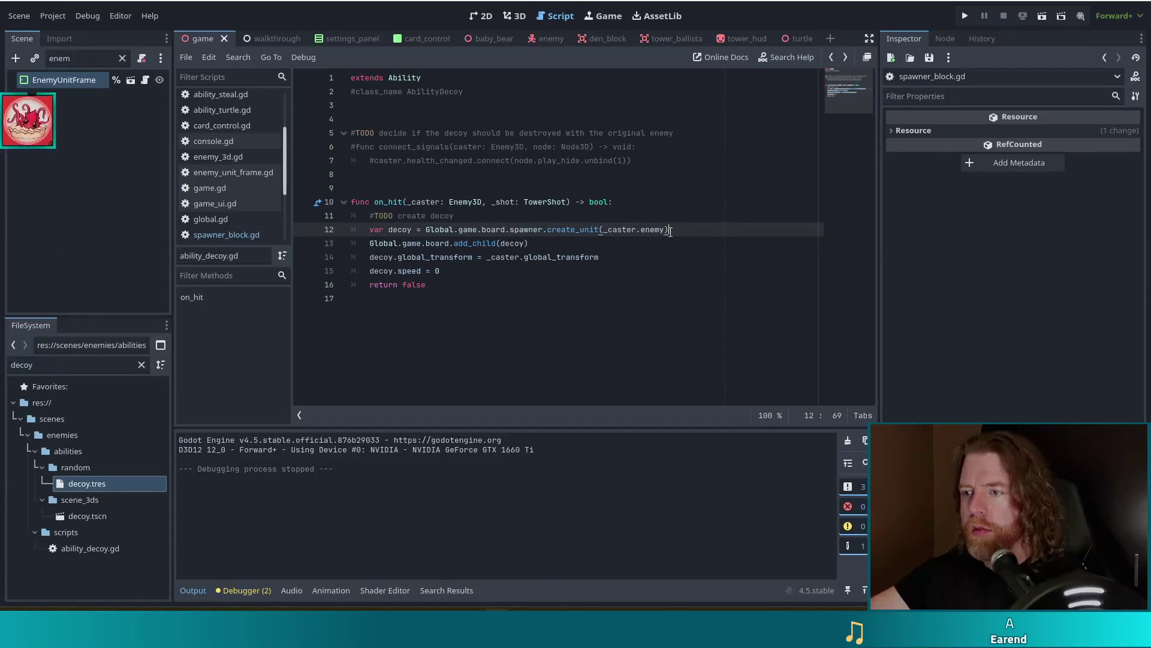
pyautogui.hotkey('ctrl', 'space')
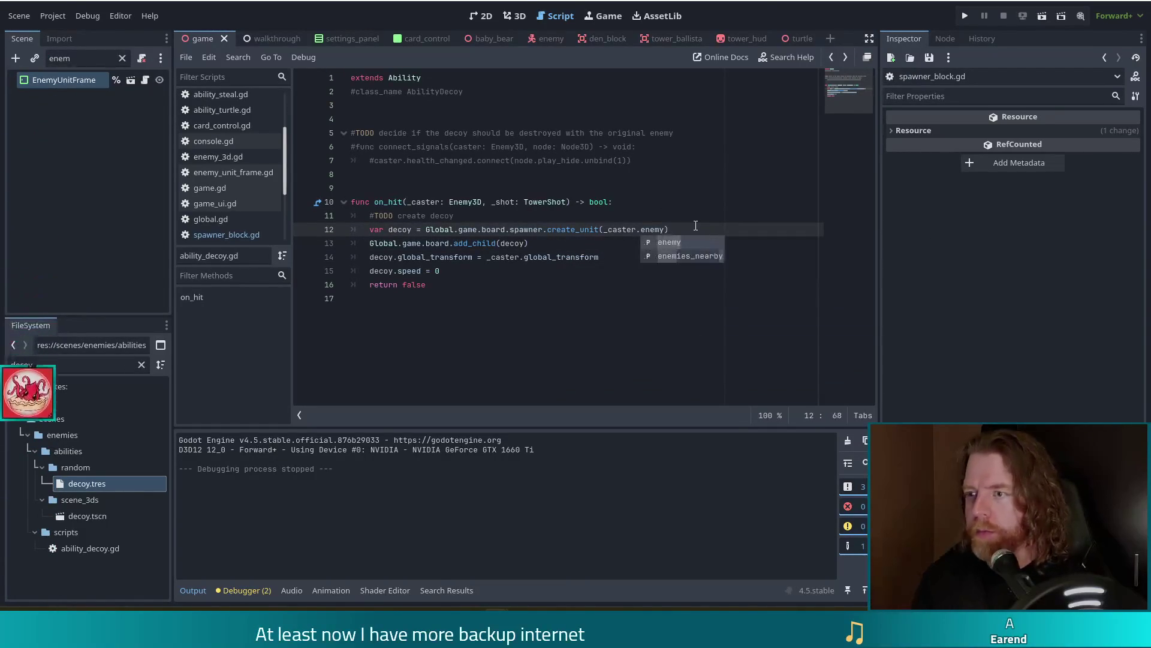
pyautogui.press('BackSpace')
pyautogui.write('m f')
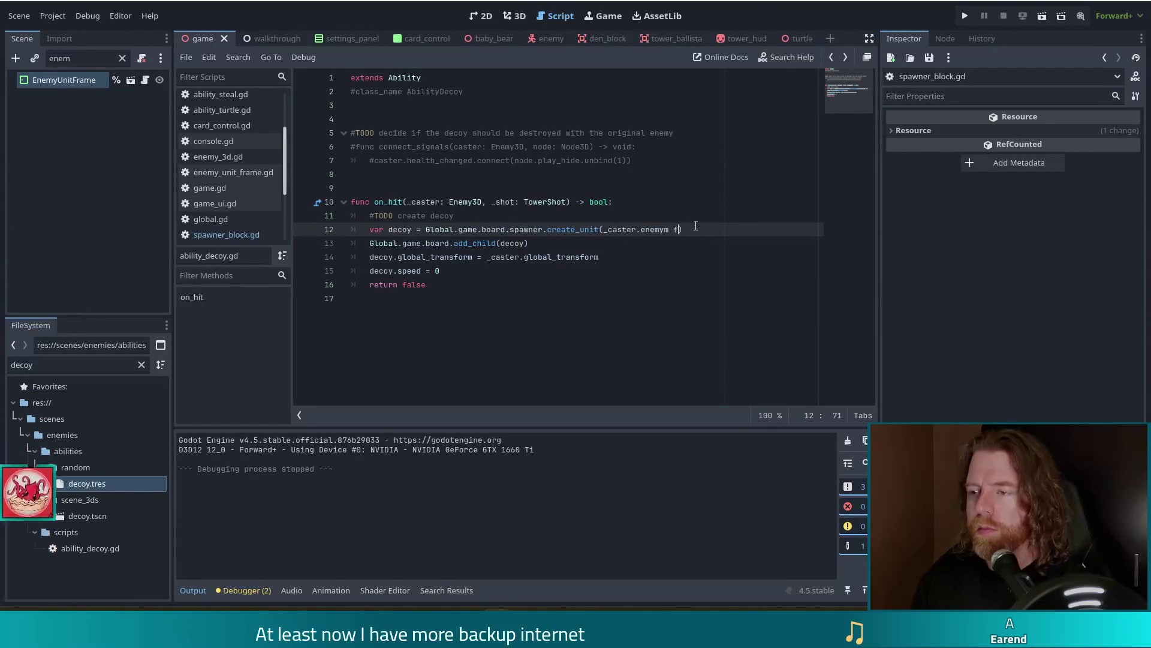
pyautogui.write(', fals')
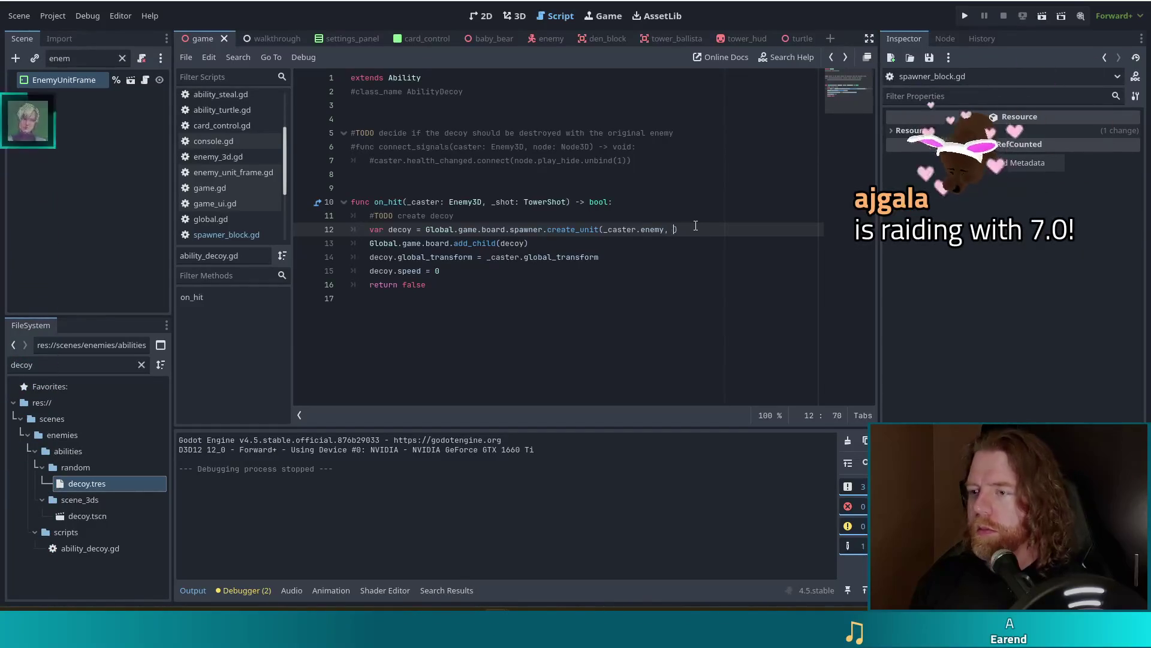
pyautogui.write('e')
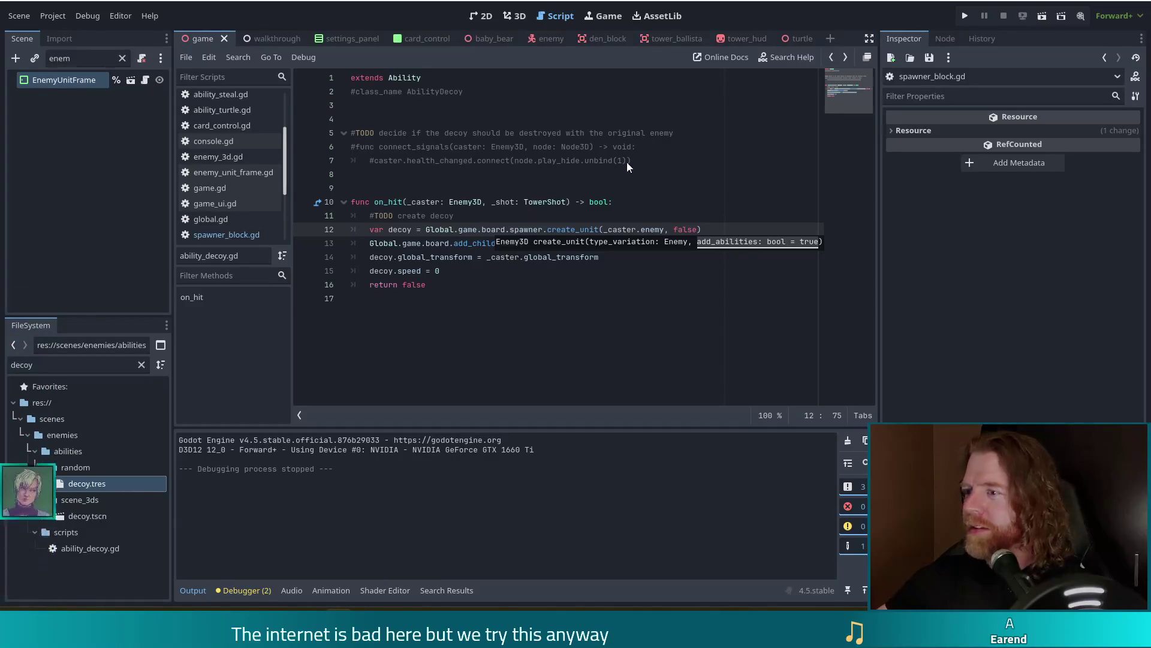
# Switch to the browser showing the Art Fight login page
pyautogui.hotkey('alt', 'Tab')
pyautogui.moveTo(909, 17); pyautogui.dragTo(609, 4)
pyautogui.scroll(-1, 668, 384)
pyautogui.scroll(1, 677, 392)
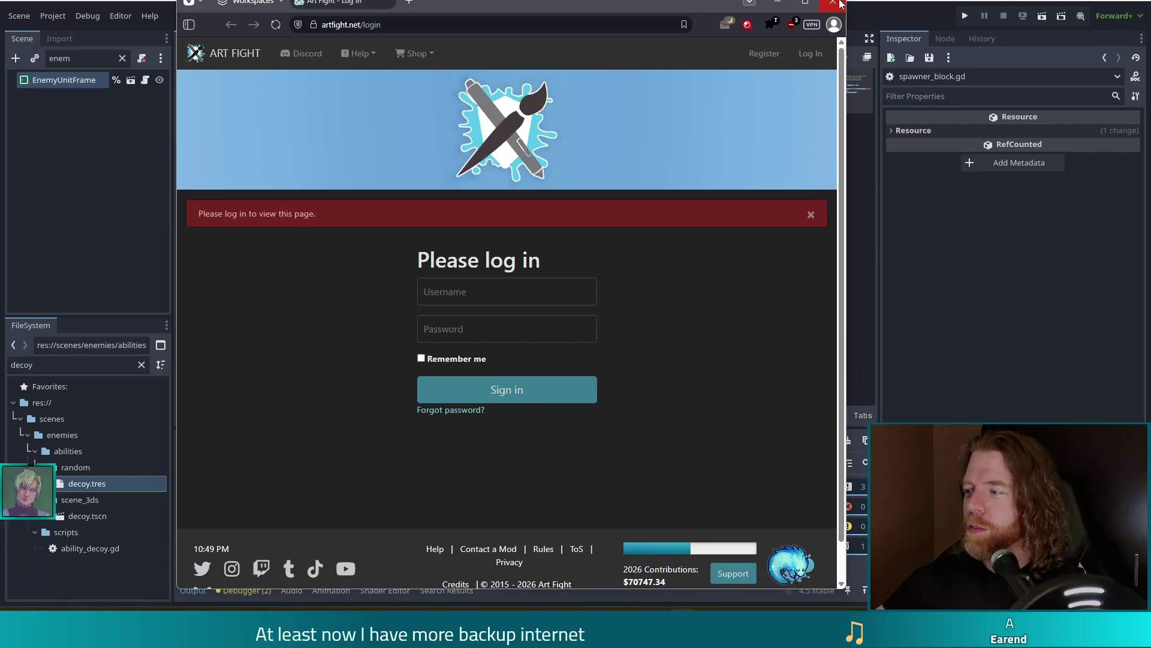
pyautogui.hotkey('alt', 'Tab')
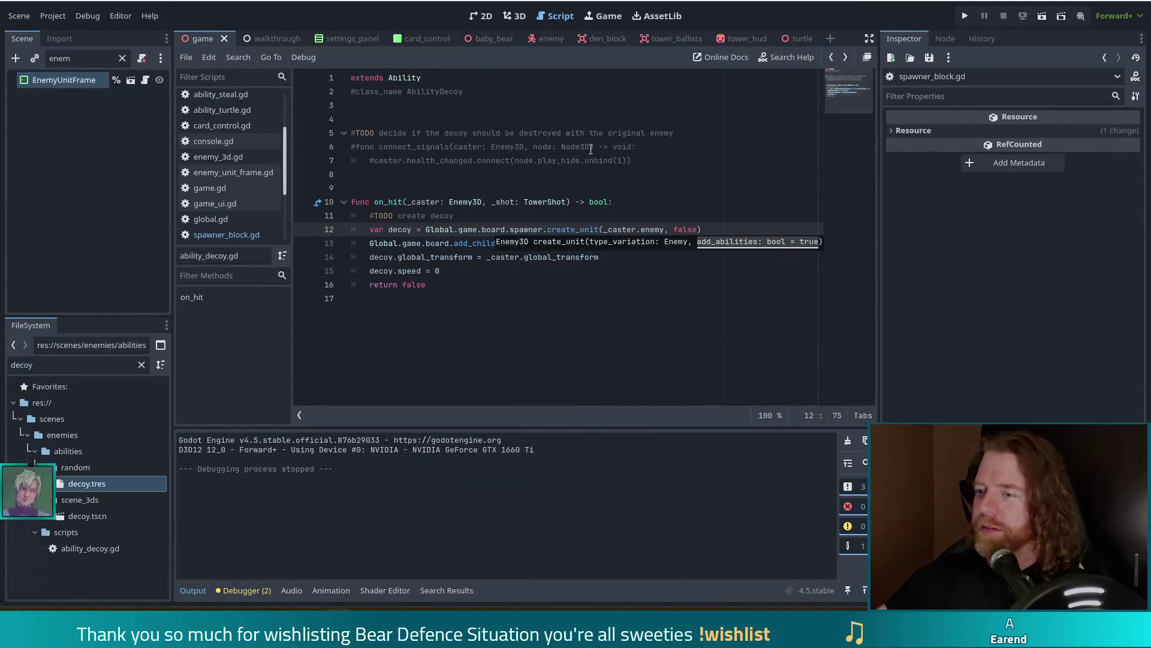
# Bring up the browser with the Bluesky post, move it left, and maximize it
pyautogui.hotkey('alt', 'Tab')
pyautogui.moveTo(837, 13); pyautogui.dragTo(626, 28)
pyautogui.doubleClick(626, 27)
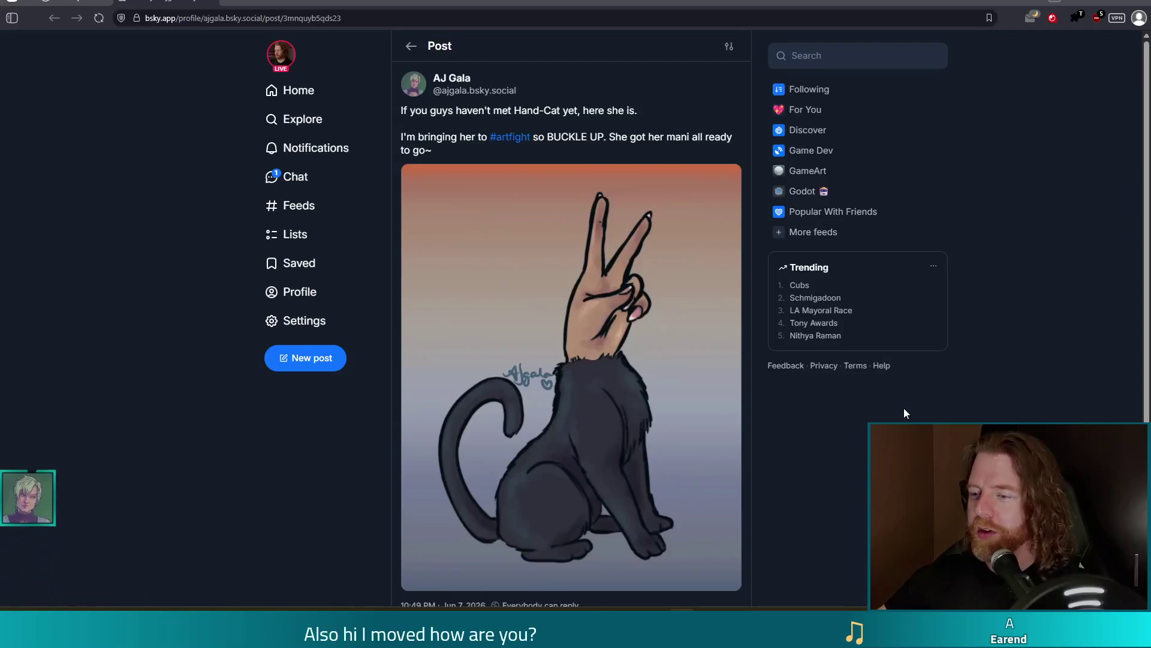
# Like and repost the Hand-Cat artwork post, view its image full size, then return to Godot
pyautogui.scroll(-1, 904, 409)
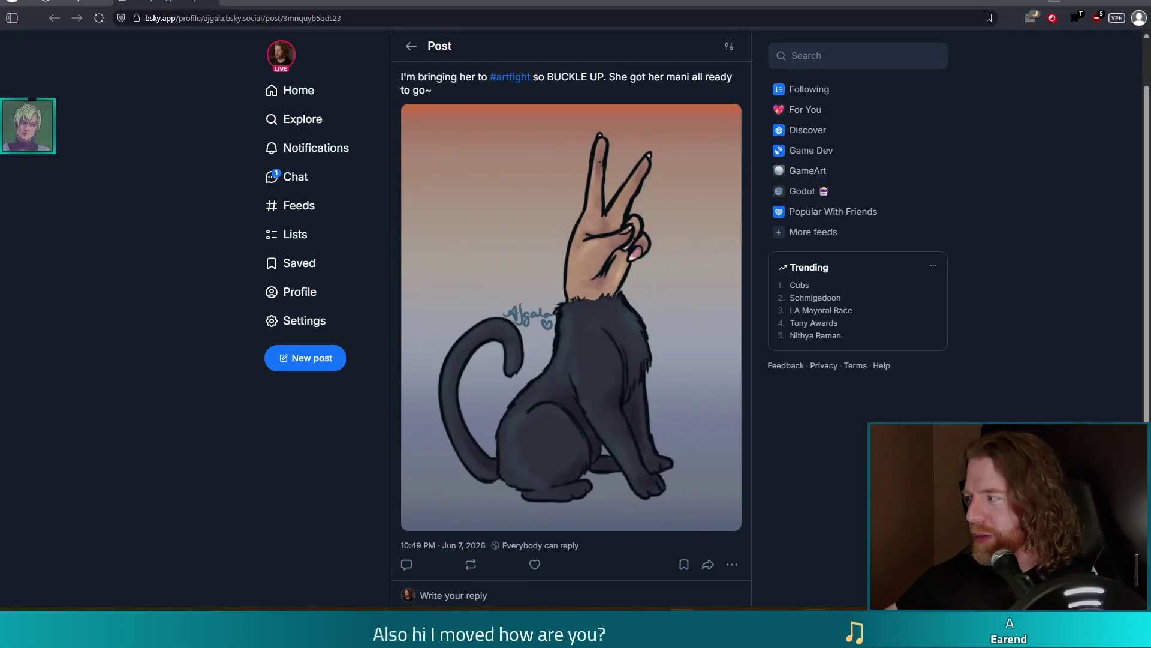
pyautogui.moveTo(811, 636)
pyautogui.click(535, 564)
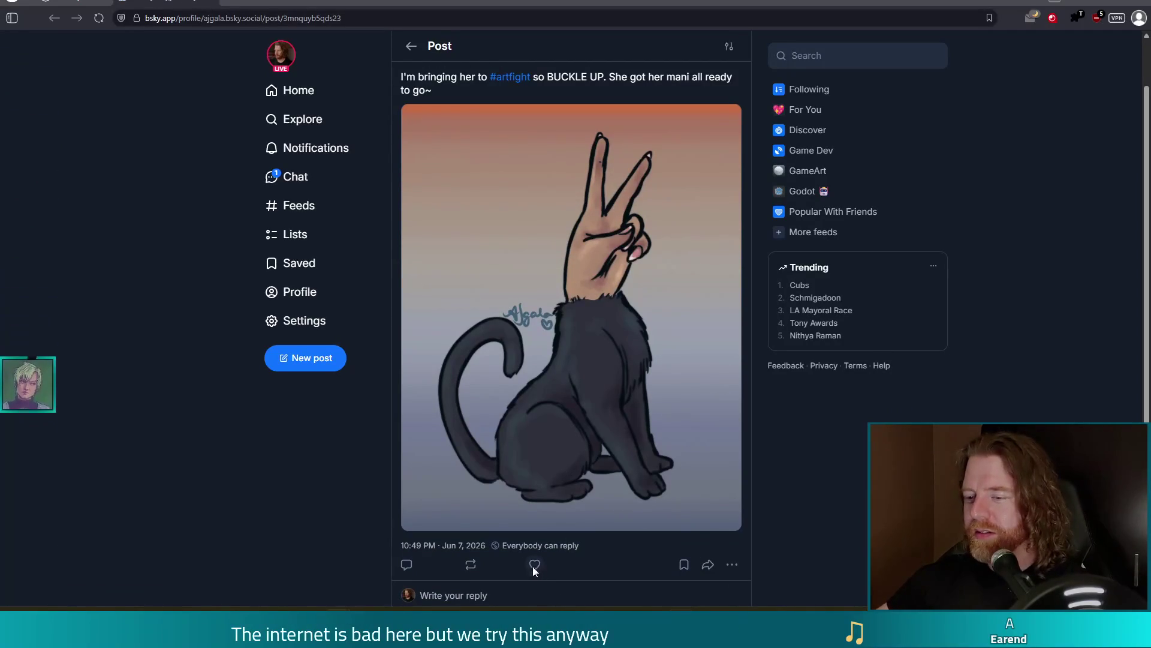
pyautogui.click(471, 596)
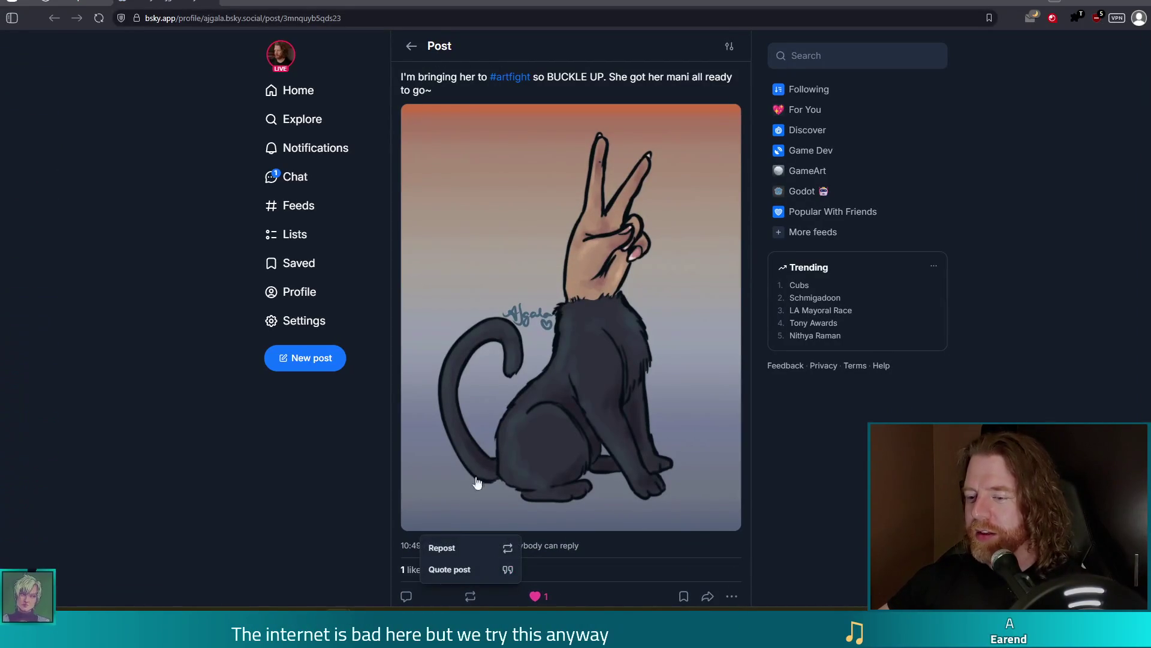
pyautogui.click(453, 547)
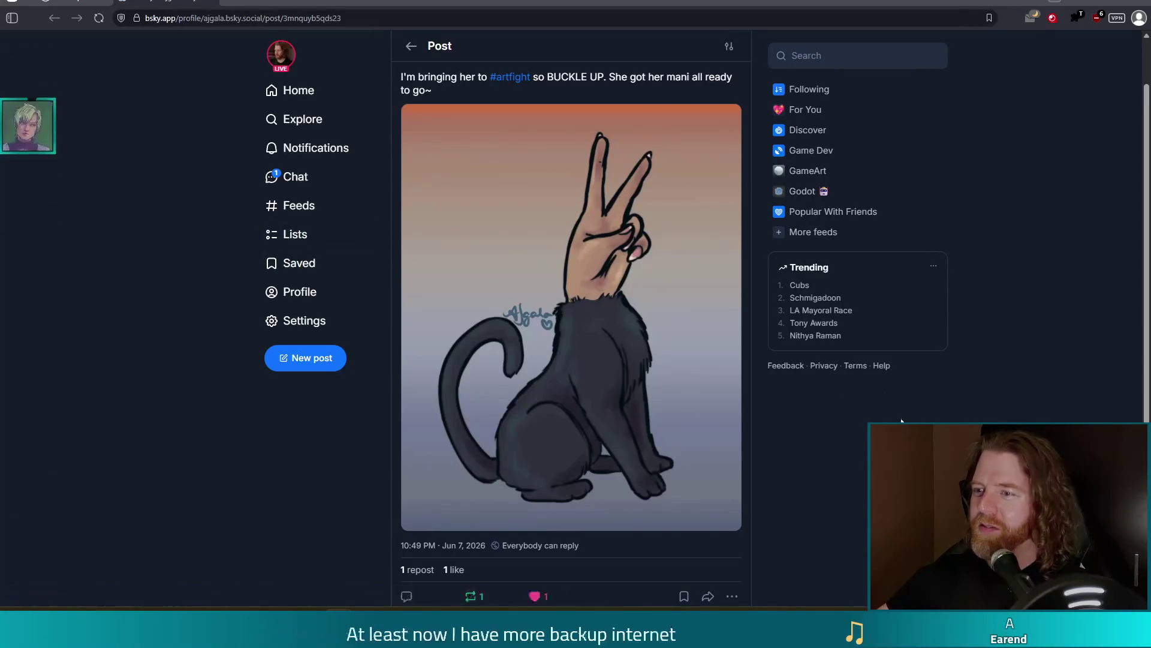
pyautogui.click(609, 256)
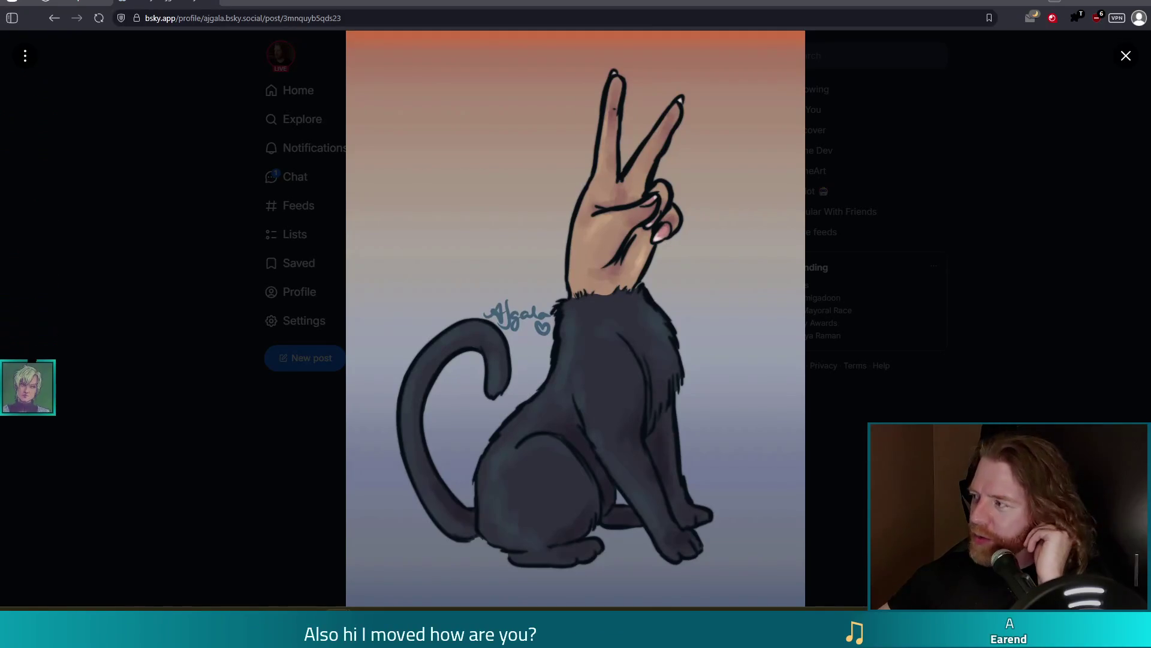
pyautogui.hotkey('alt', 'Tab')
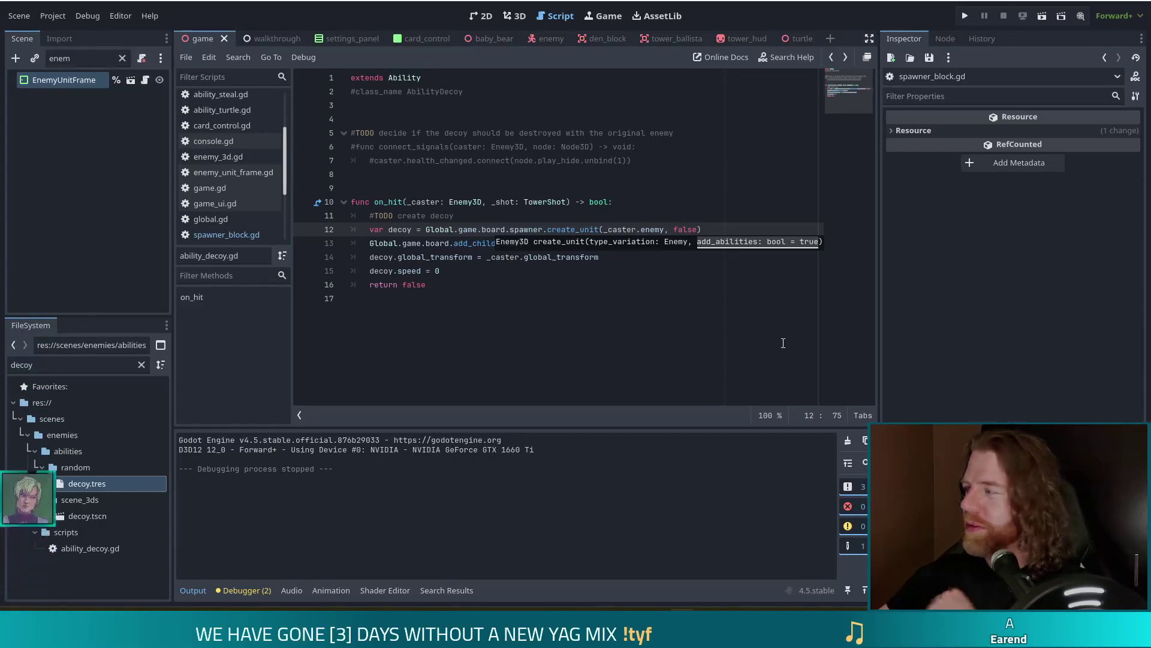
# Run the project with F5 to test the decoy ability from the title screen
pyautogui.click(445, 273)
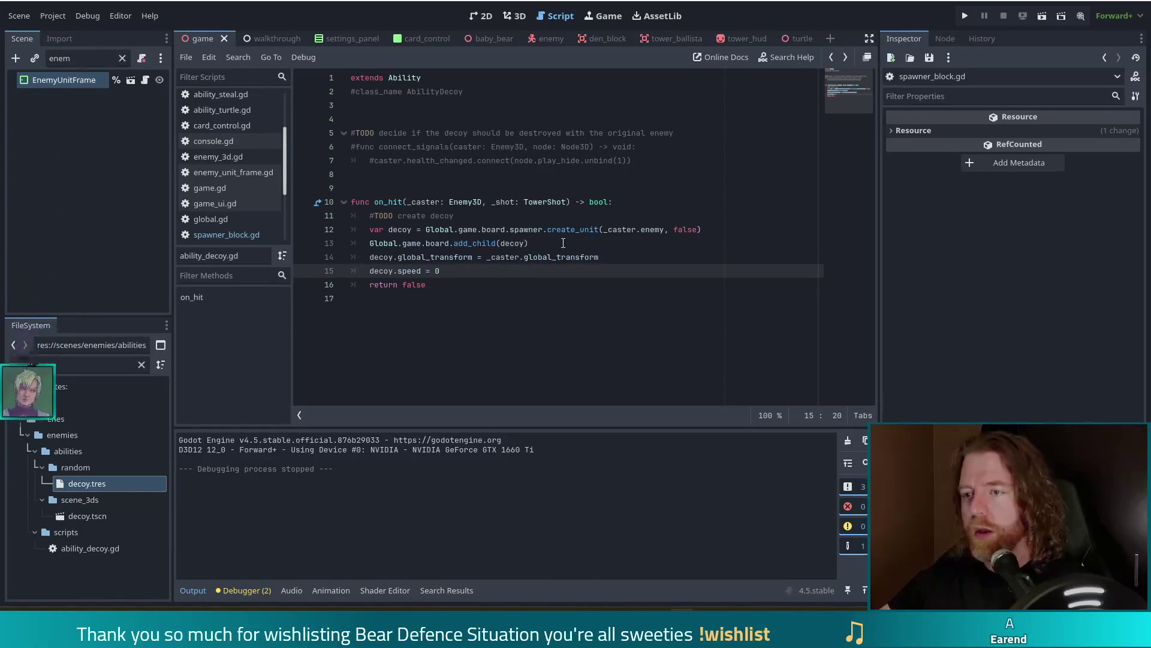
pyautogui.click(662, 246)
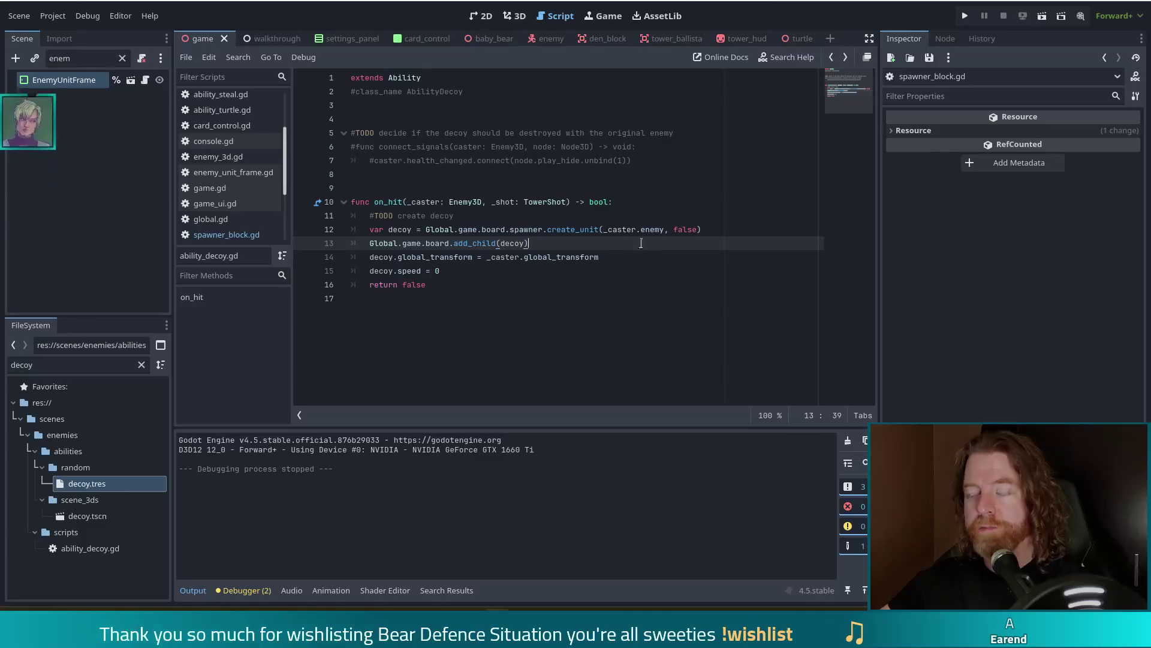
pyautogui.press('F5')
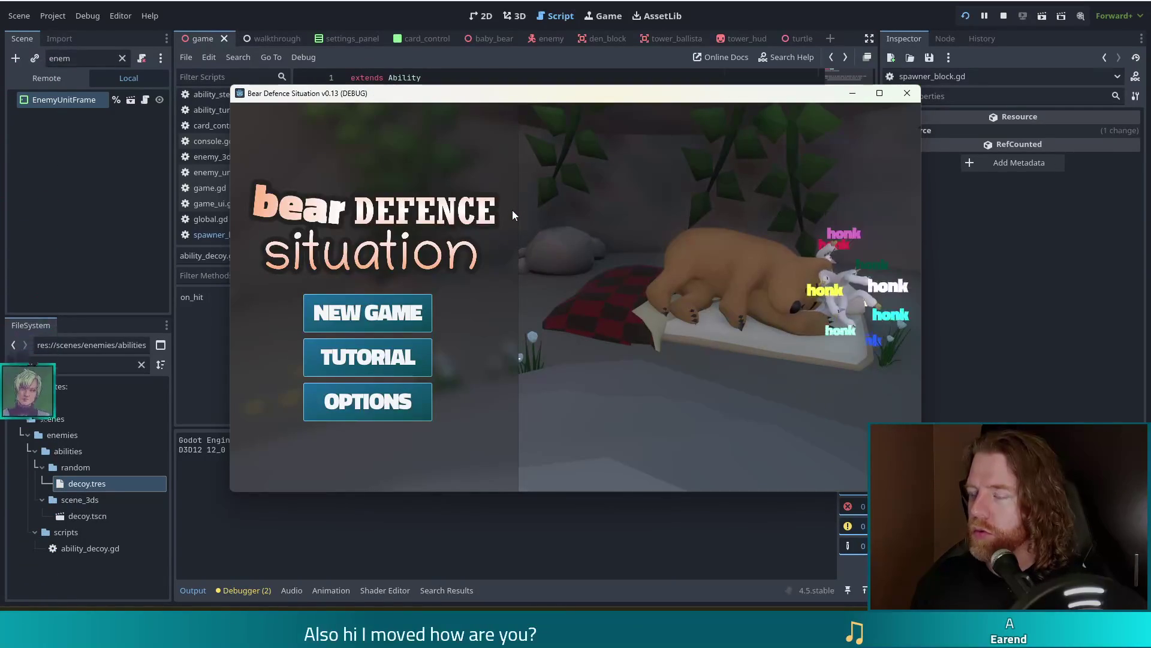
# Start a new game and open the shop at the stall
pyautogui.moveTo(702, 98); pyautogui.dragTo(655, 75)
pyautogui.click(322, 293)
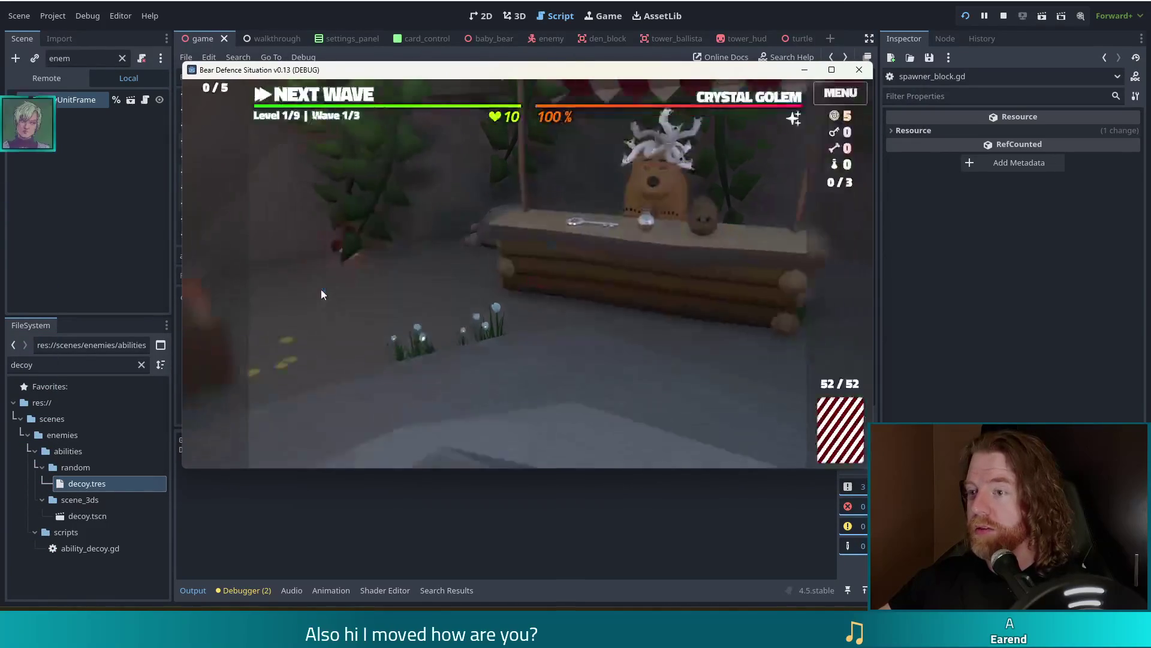
pyautogui.click(511, 234)
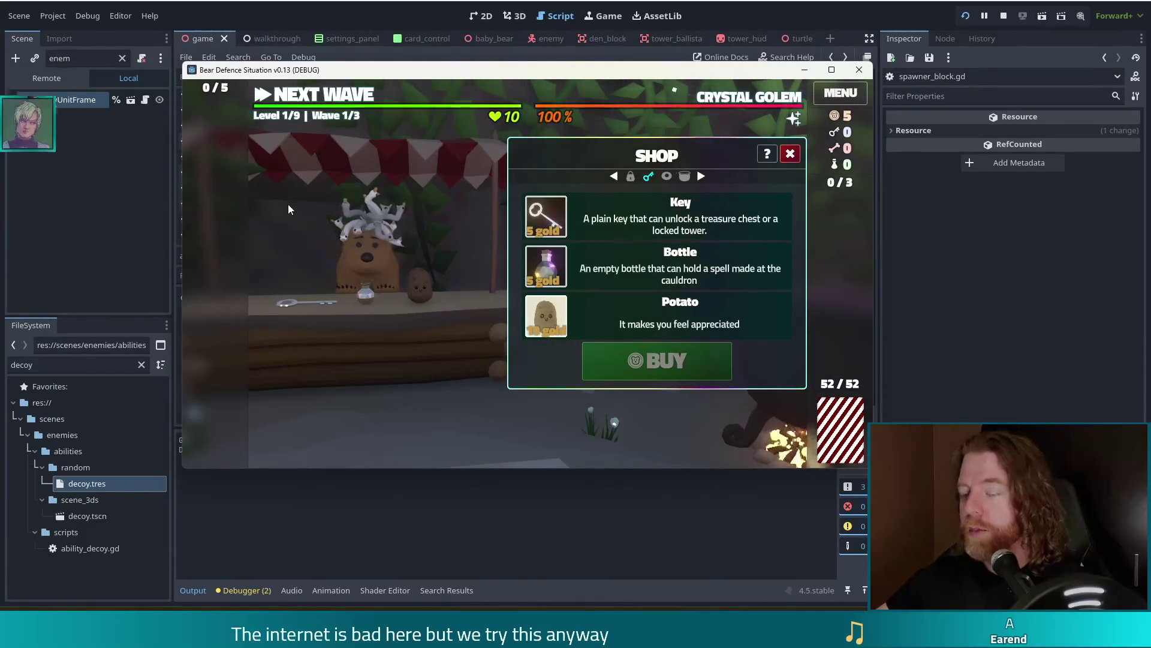
# Maximize the game window, pet the shopkeeper bear, and close the shop
pyautogui.click(837, 70)
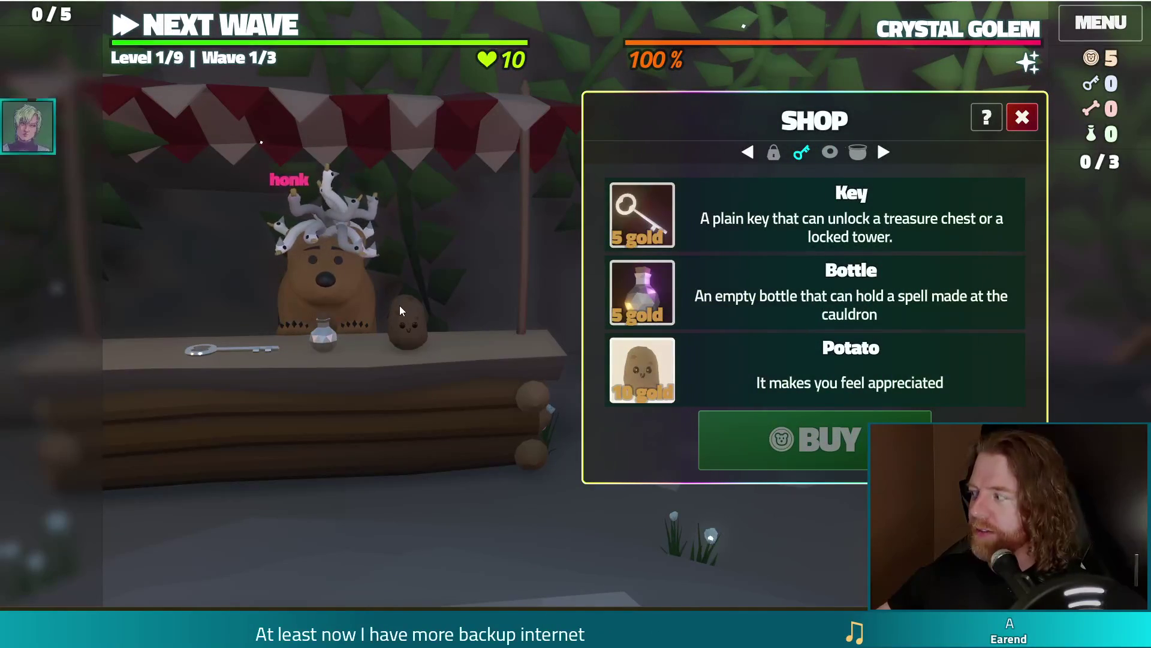
pyautogui.click(359, 279)
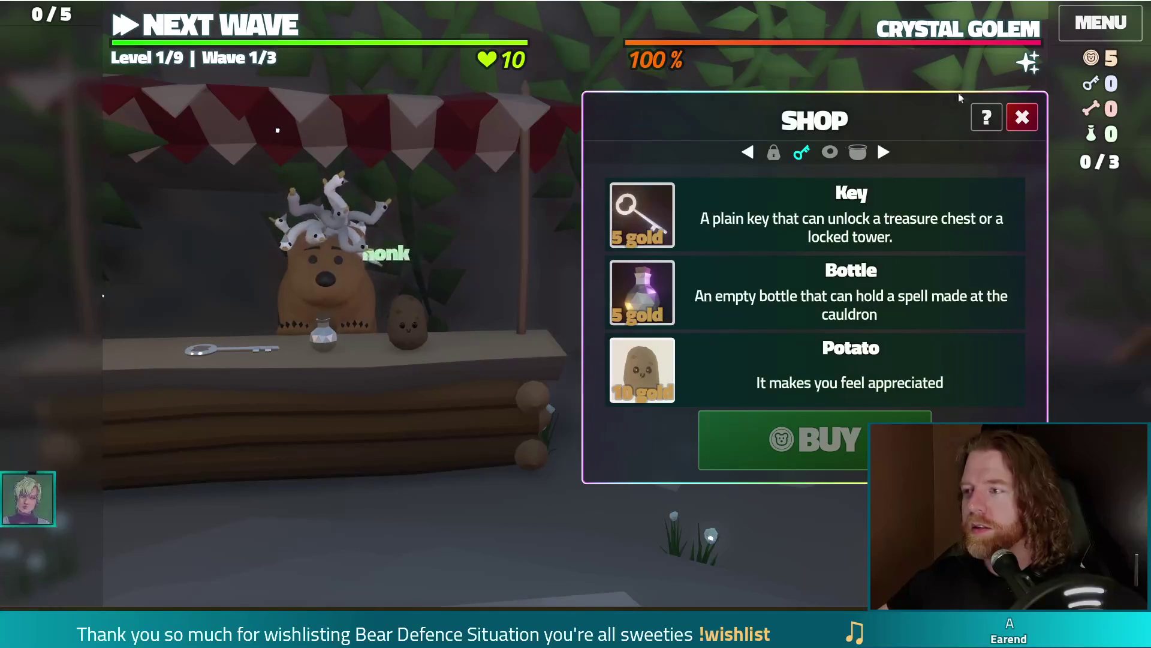
pyautogui.click(1022, 117)
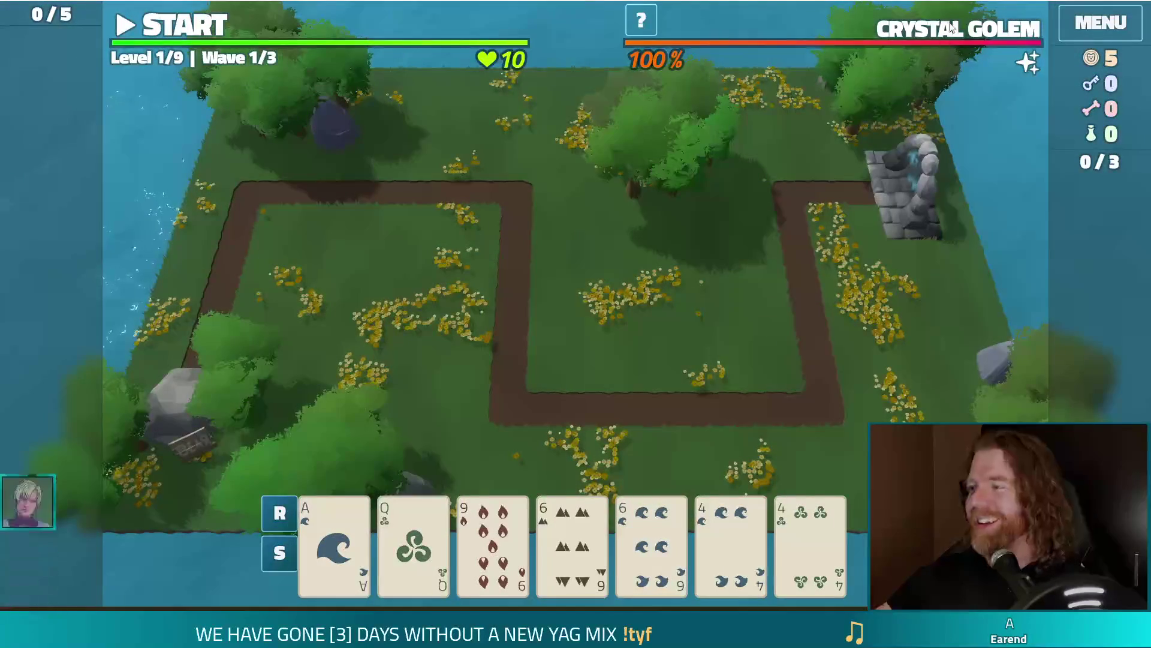
pyautogui.moveTo(954, 28)
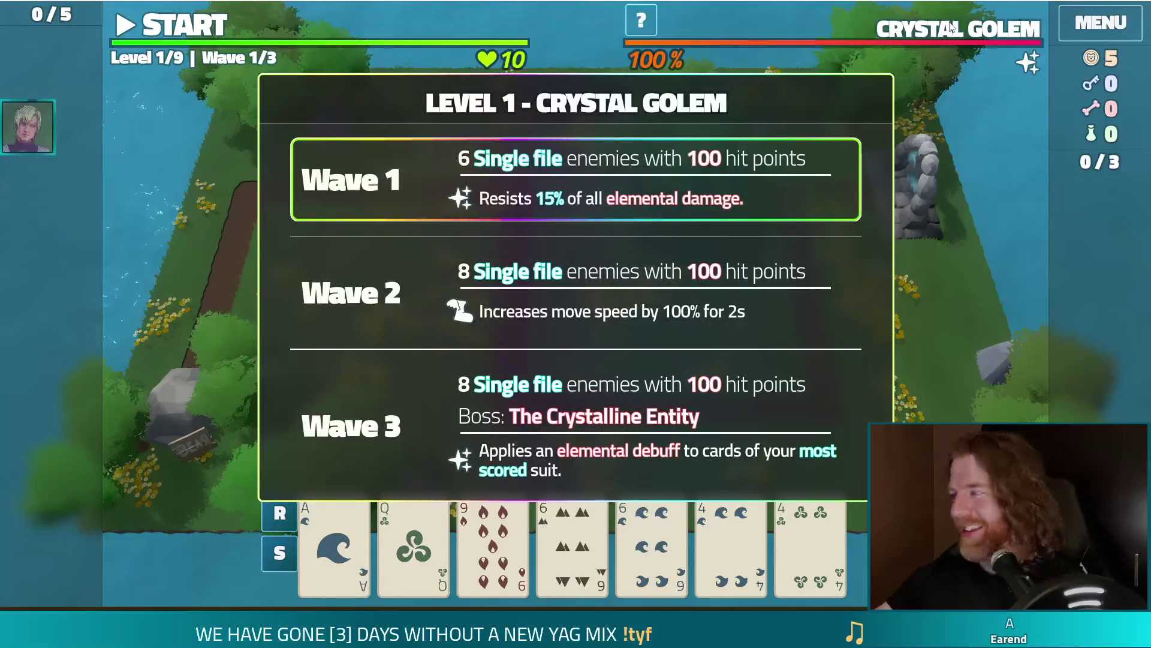
# Run set_ability decoy in the game console to give enemies the decoy ability
pyautogui.press('`')
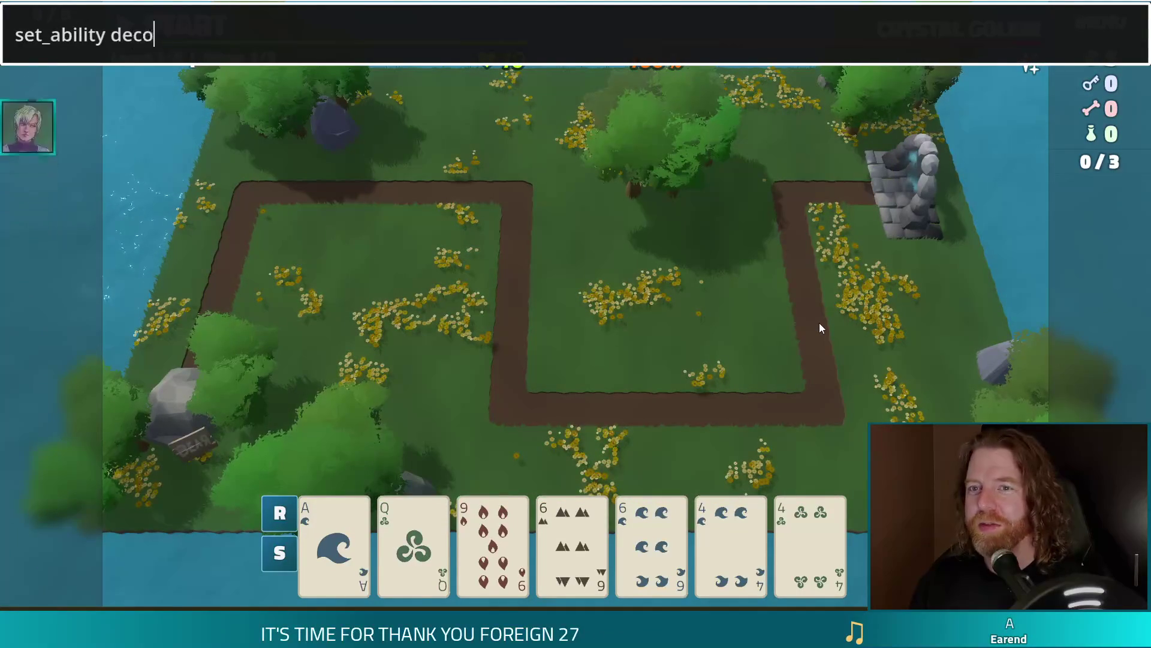
pyautogui.write('y')
pyautogui.press('Return')
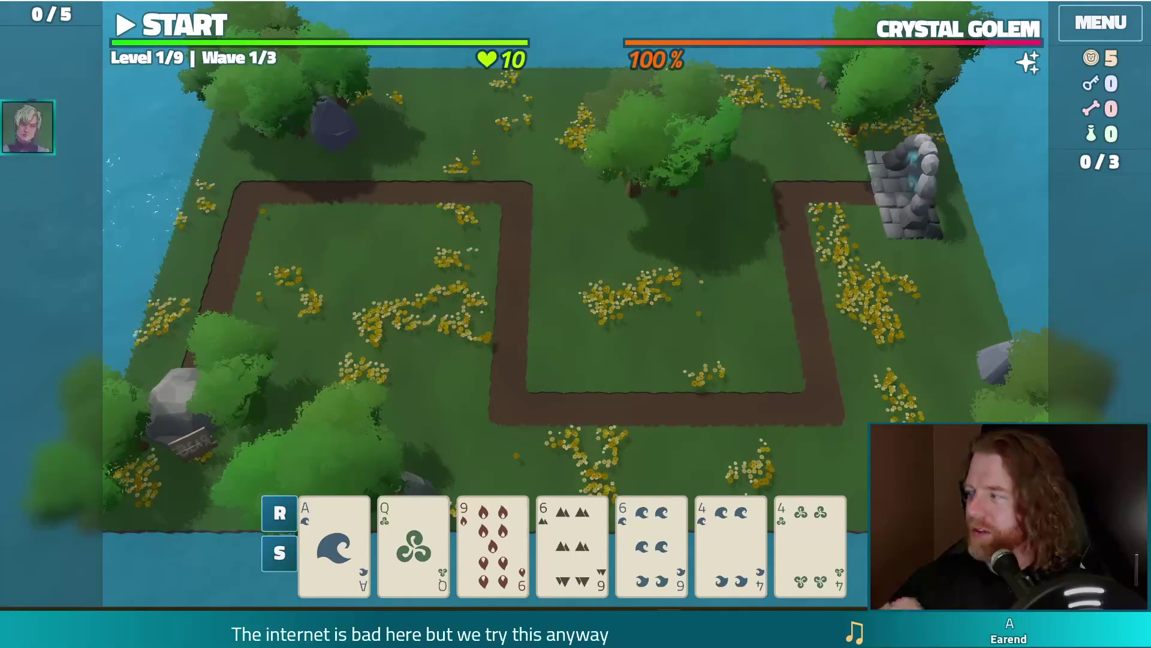
# Play Two Pair (6 and 4 of Earth and Water) to place a Ballista tower mid-map
pyautogui.moveTo(948, 57)
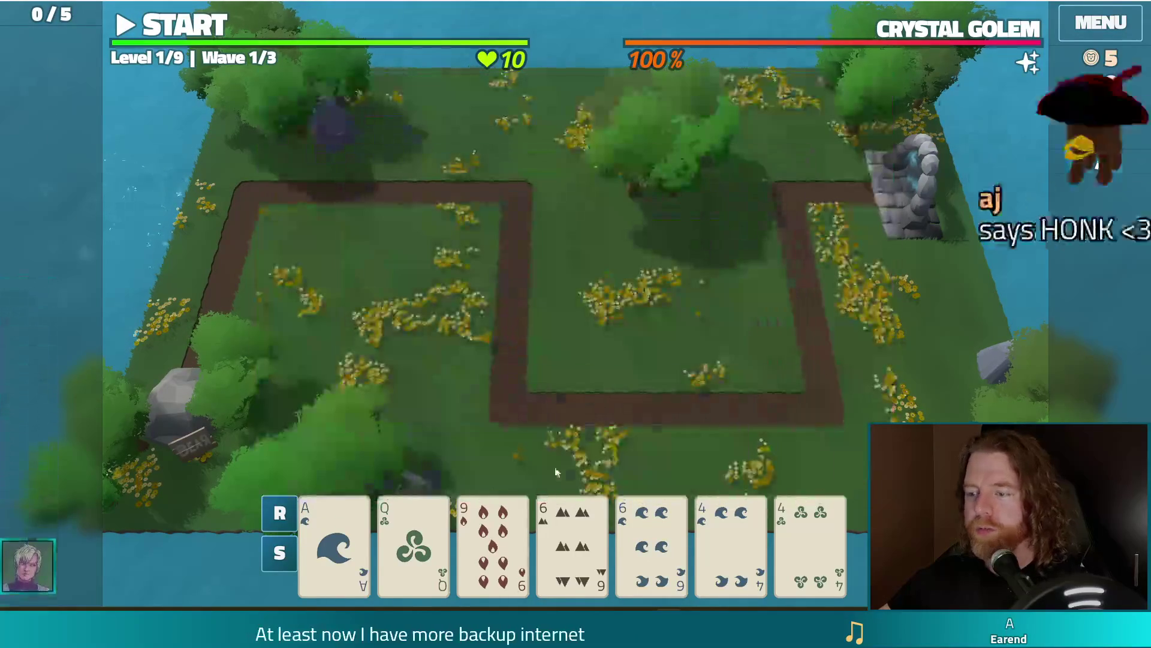
pyautogui.click(573, 528)
pyautogui.click(664, 540)
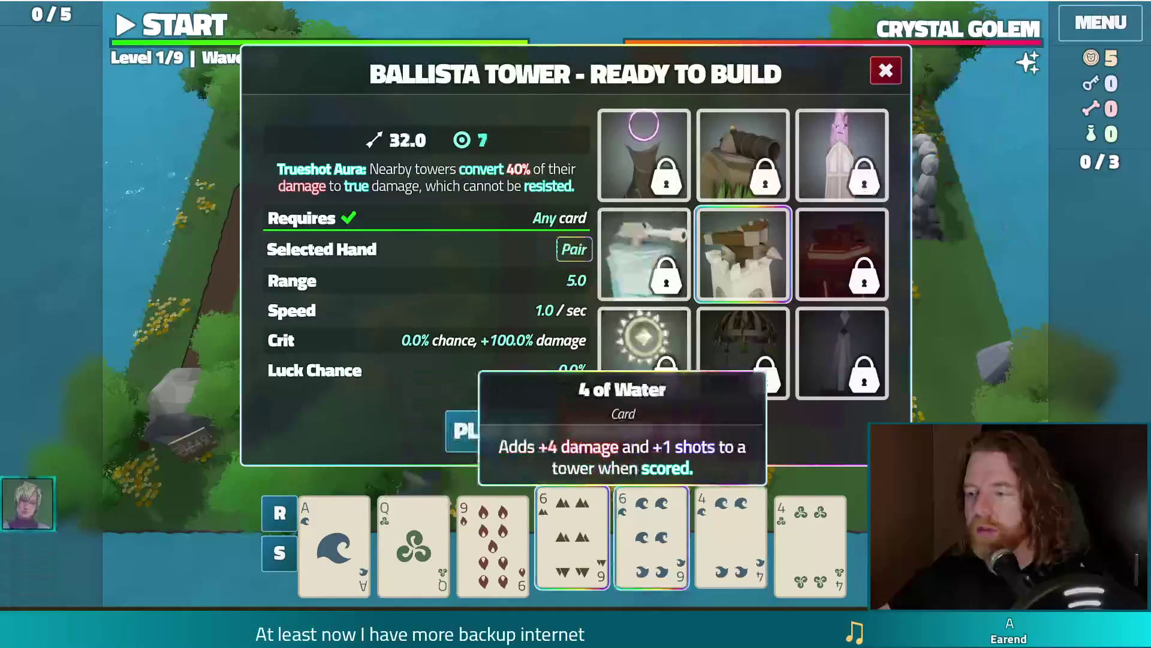
pyautogui.click(732, 539)
pyautogui.click(809, 540)
pyautogui.click(520, 438)
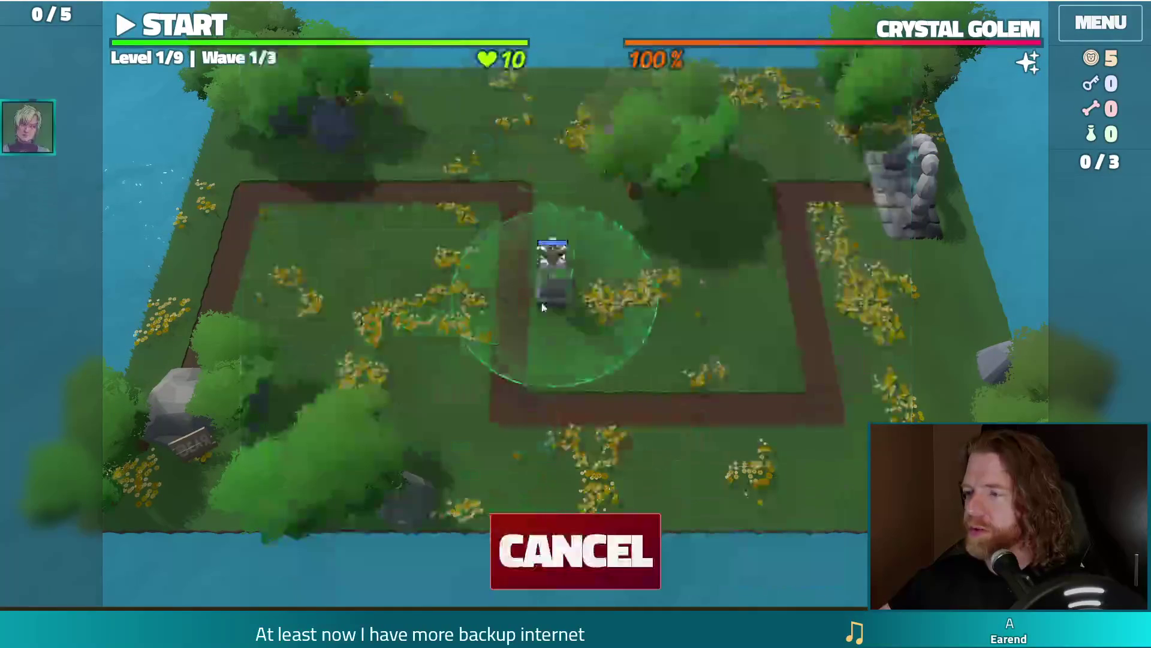
pyautogui.click(585, 336)
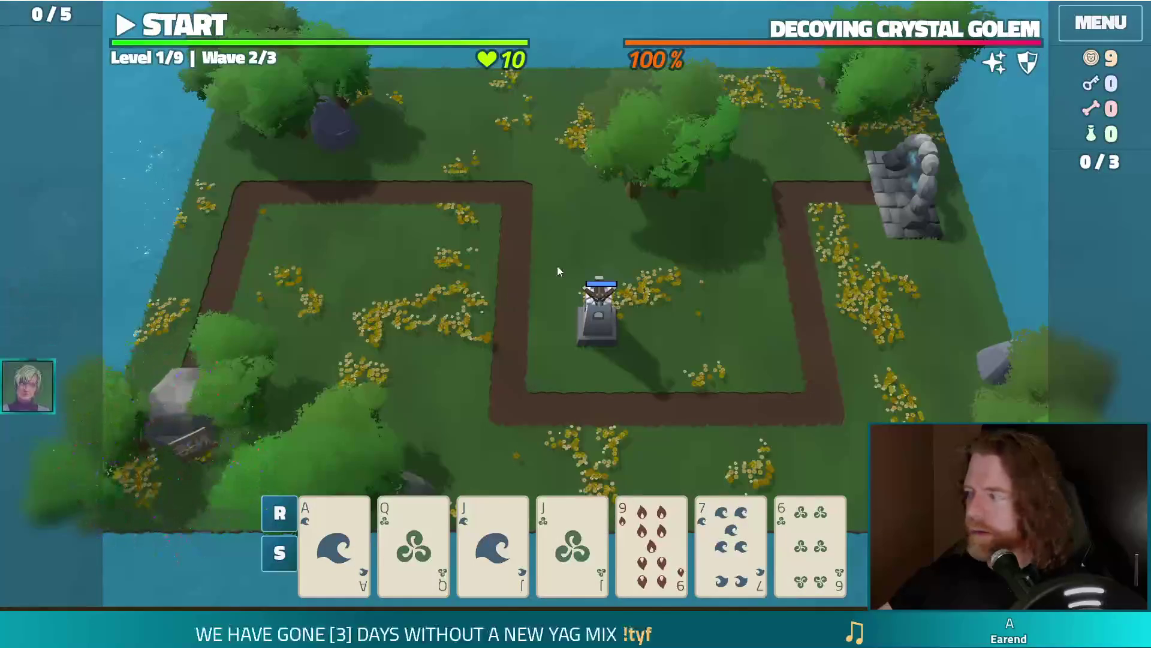
# Run the Decoying Crystal Golem wave, dismiss Wave Complete, and stop the game with F8
pyautogui.moveTo(878, 39)
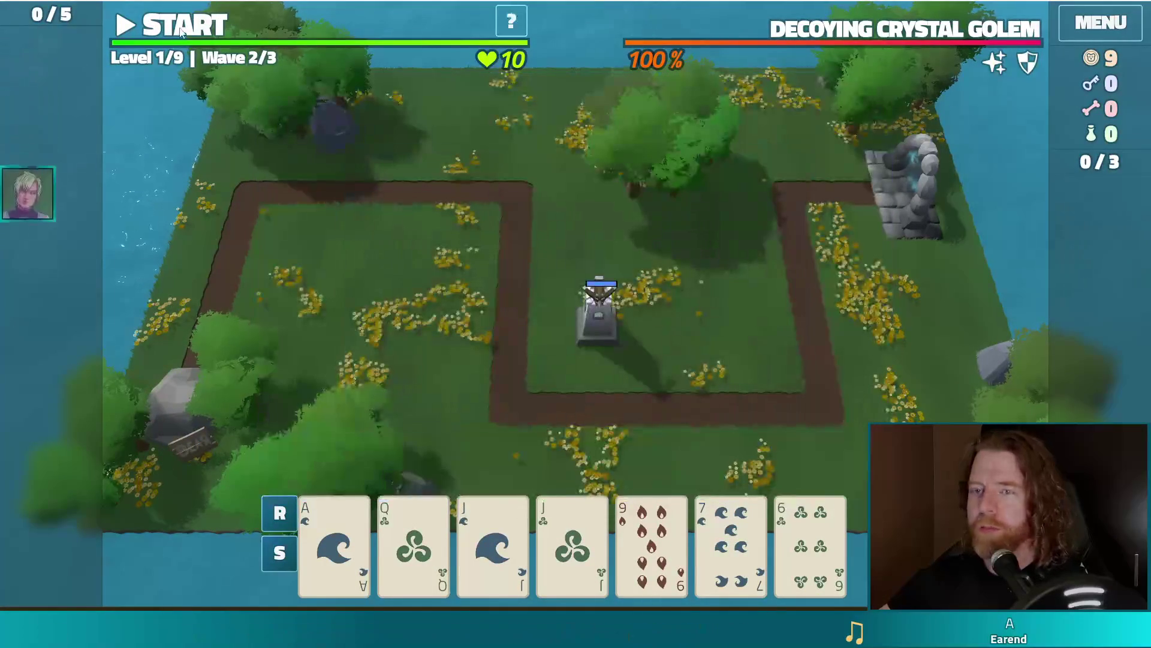
pyautogui.click(179, 27)
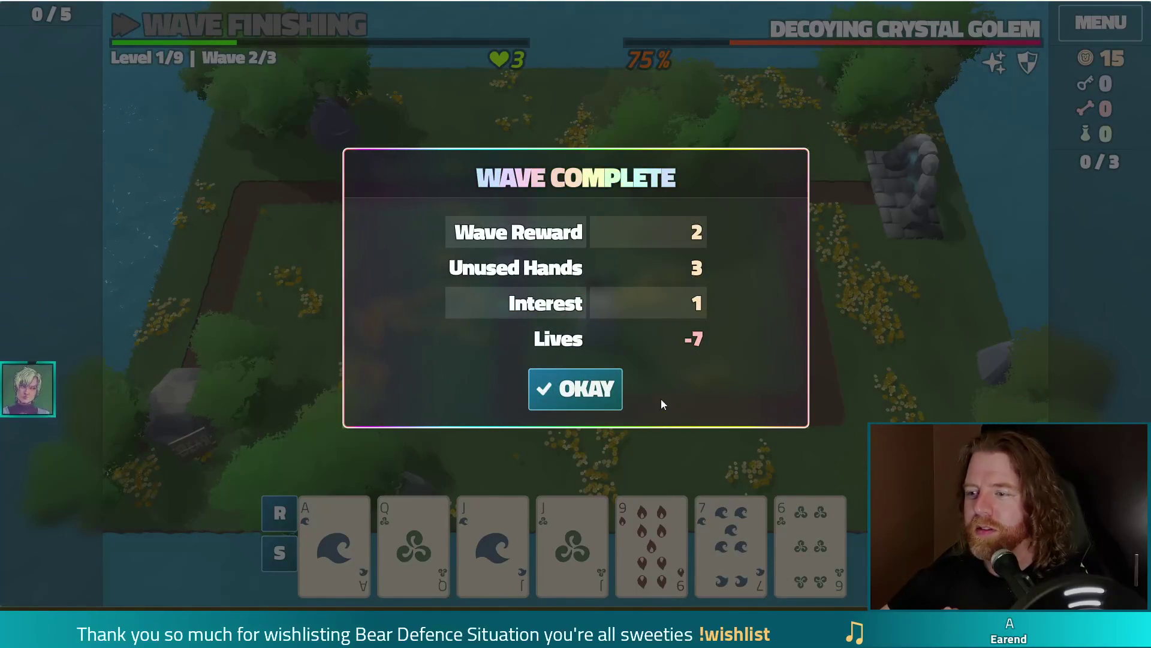
pyautogui.click(578, 388)
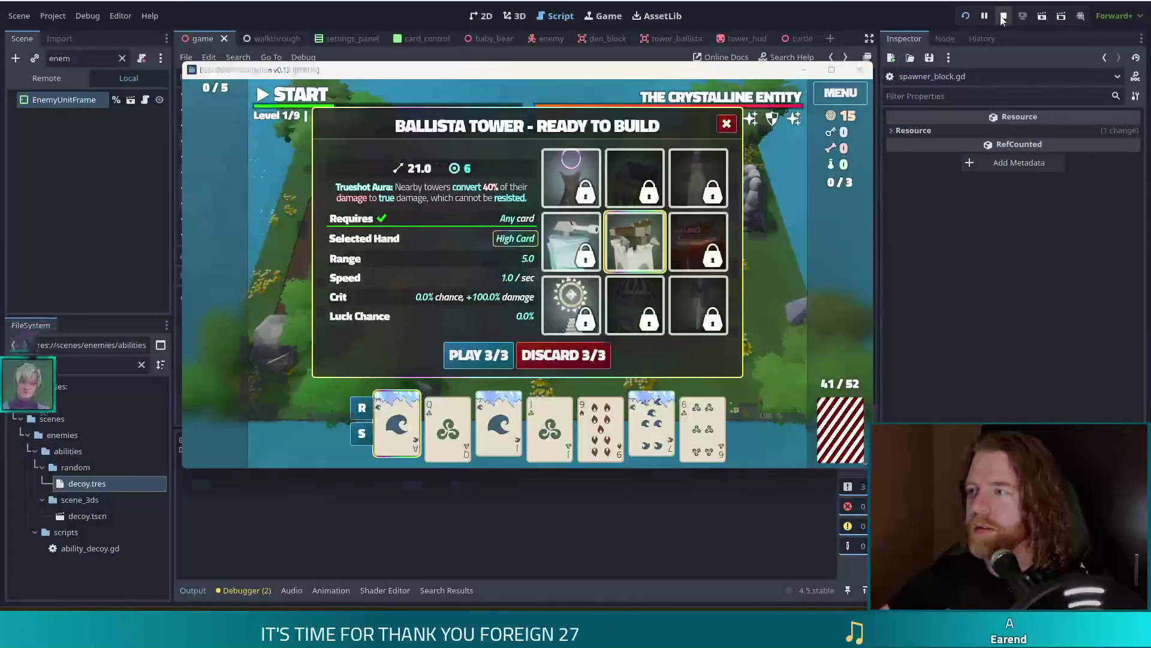
pyautogui.press('F8')
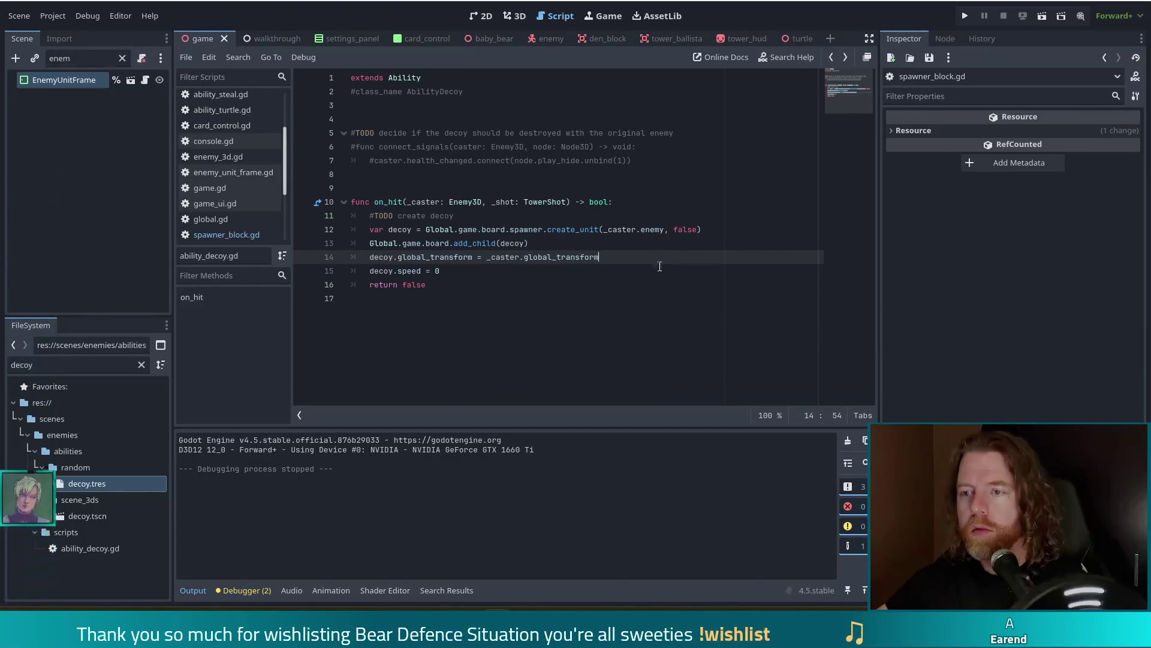
# Add line 15 'decoy.model.global_transform = _caster.model.global_transform' and save ability_decoy.gd
pyautogui.press('Return')
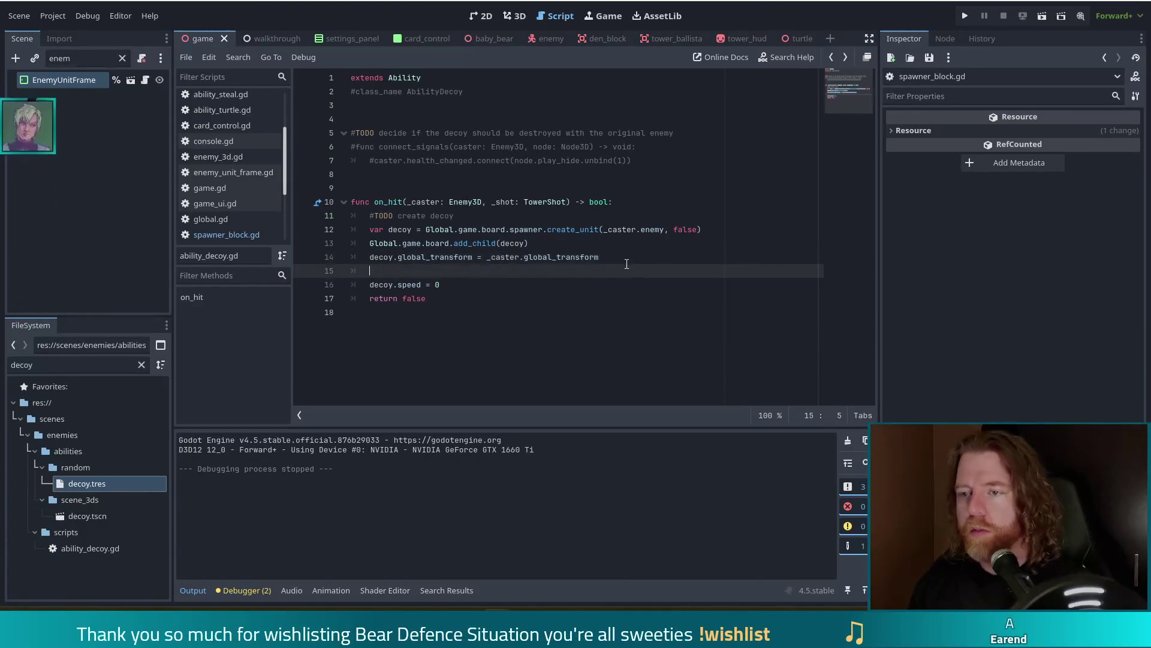
pyautogui.write('decoy.model.')
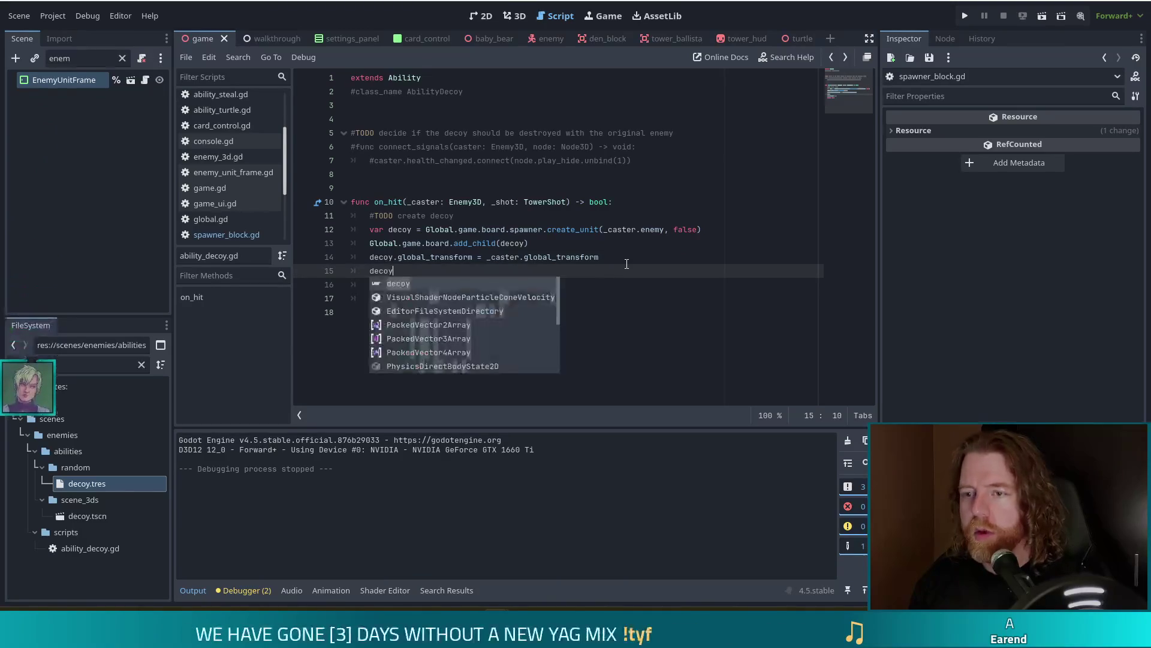
pyautogui.write('global_t')
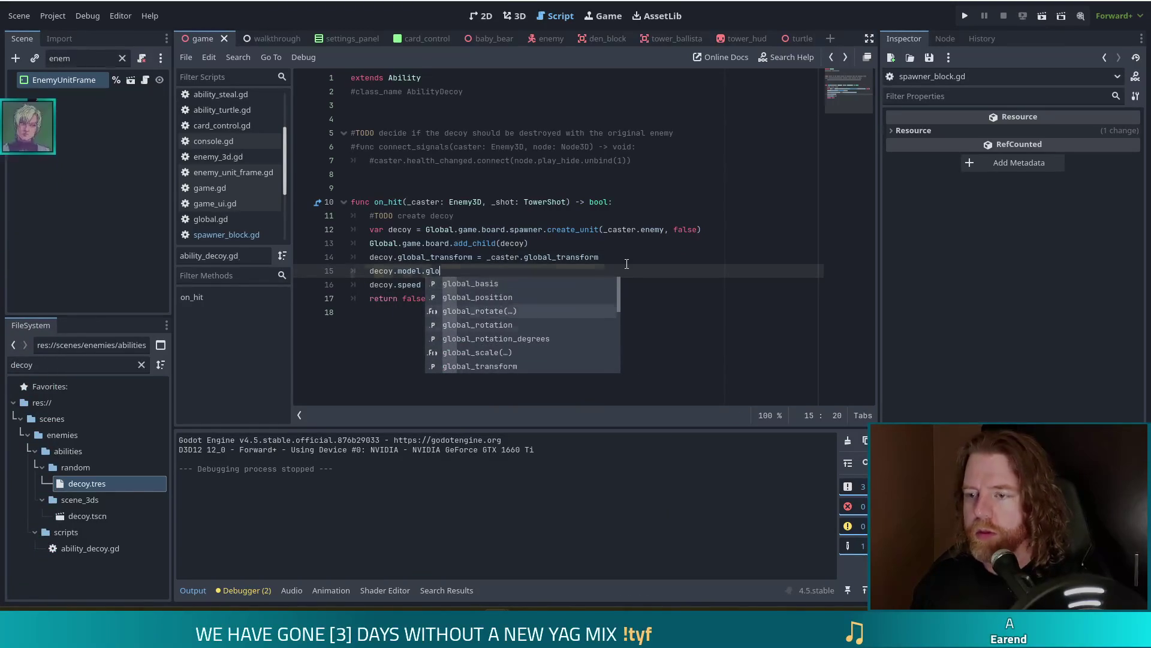
pyautogui.press('Return')
pyautogui.write('= _caster.')
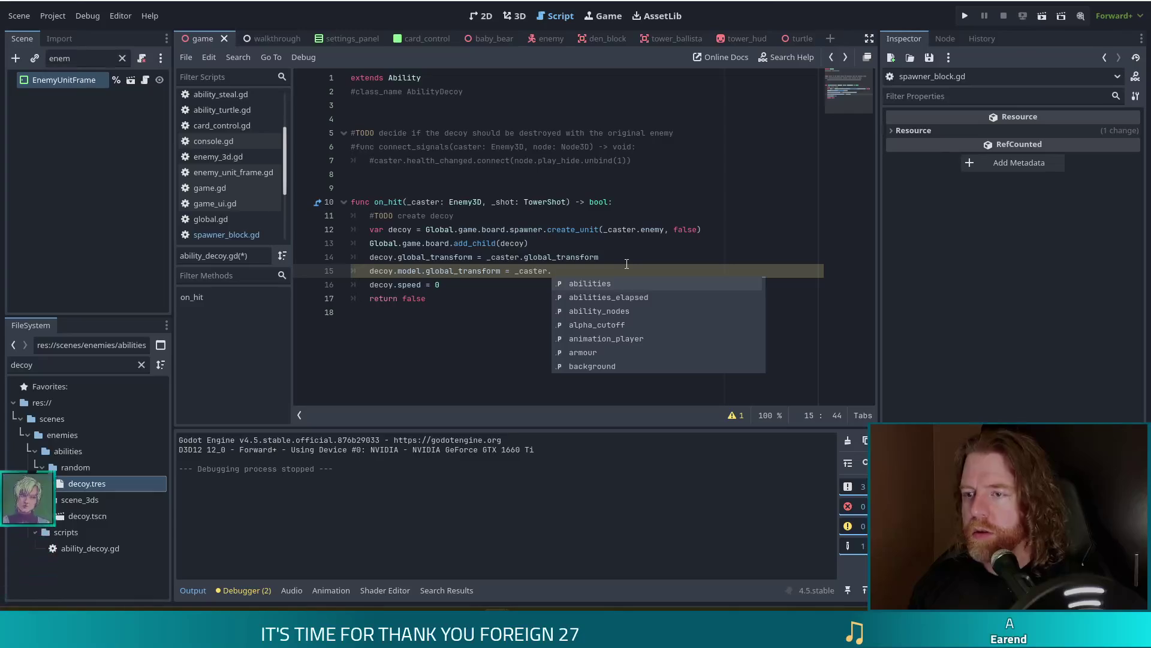
pyautogui.write('model.g')
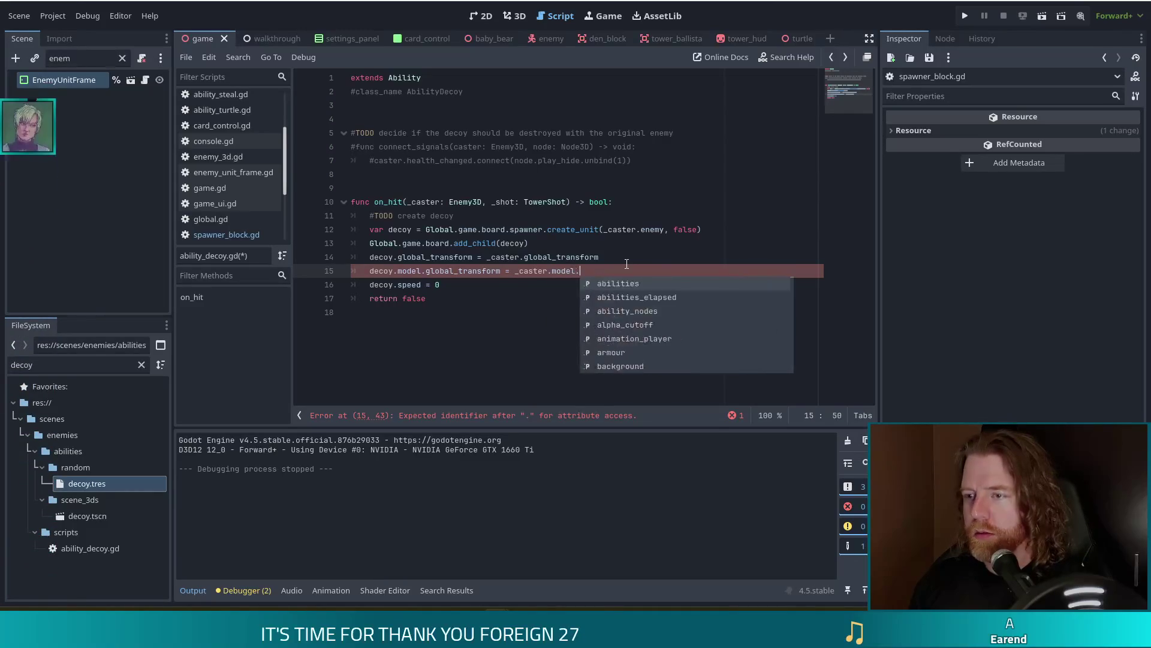
pyautogui.write('lobal')
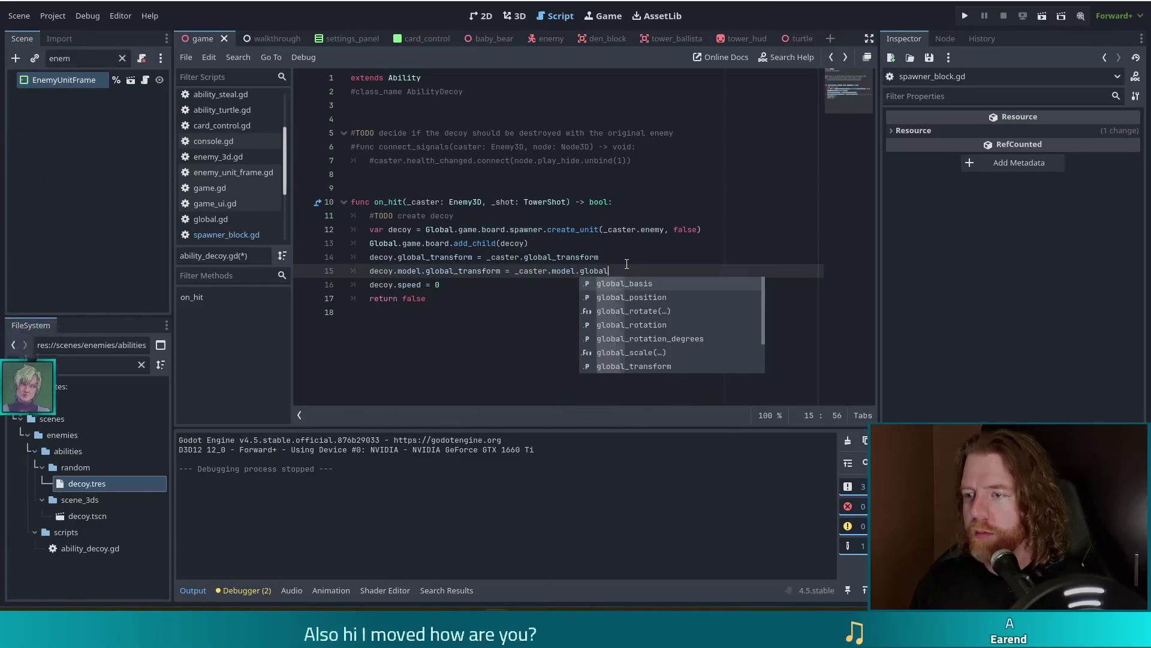
pyautogui.write('_trans')
pyautogui.press('Return')
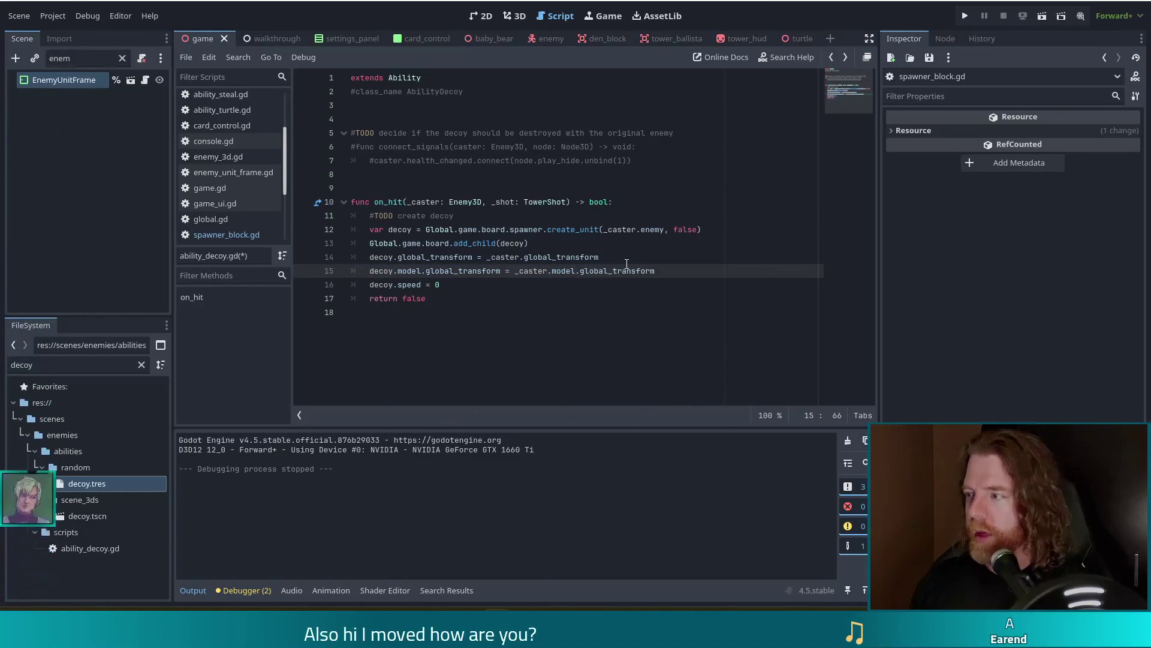
pyautogui.hotkey('ctrl', 's')
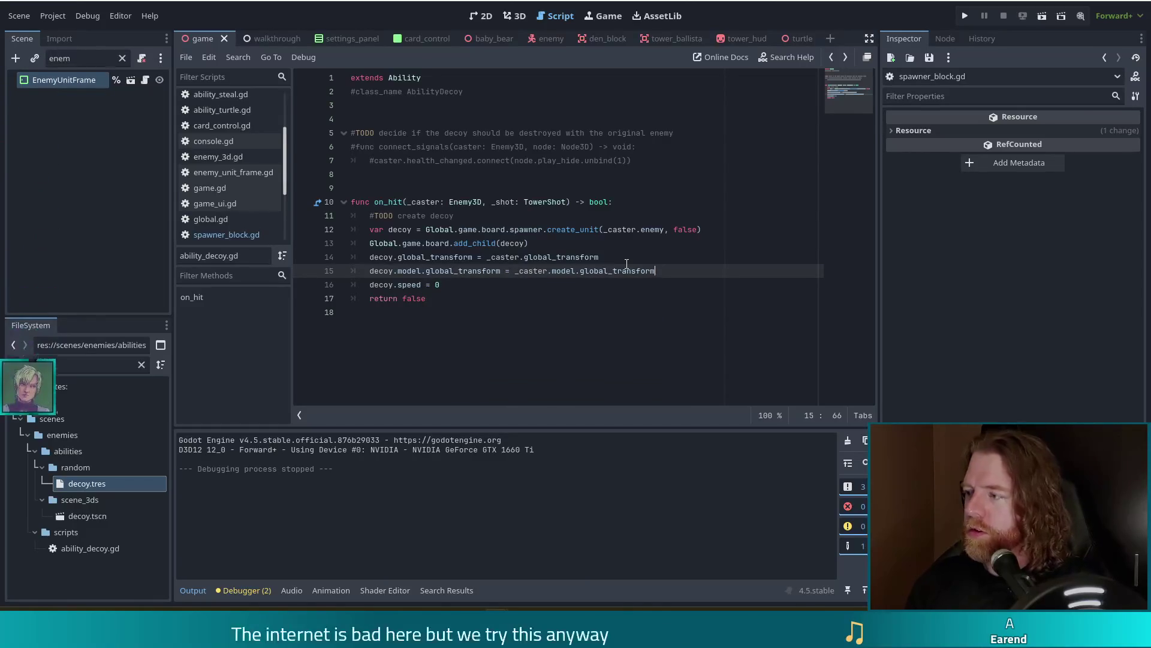
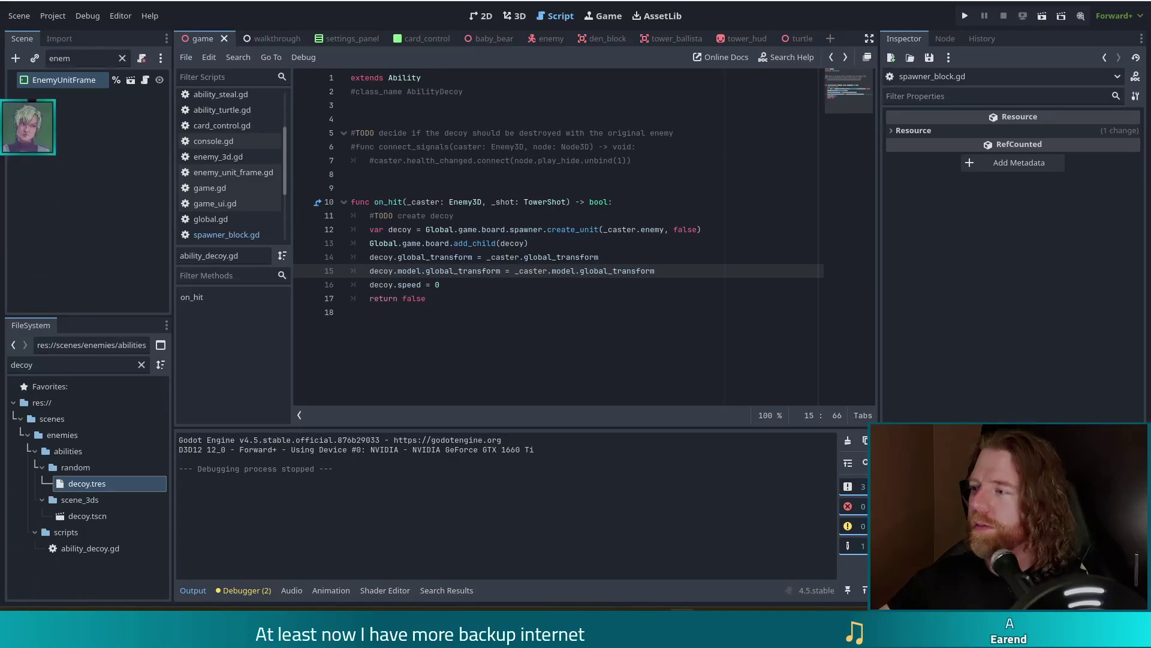
# Add the line decoy.hit_points = 1 below the decoy.speed assignment using autocomplete
pyautogui.click(480, 271)
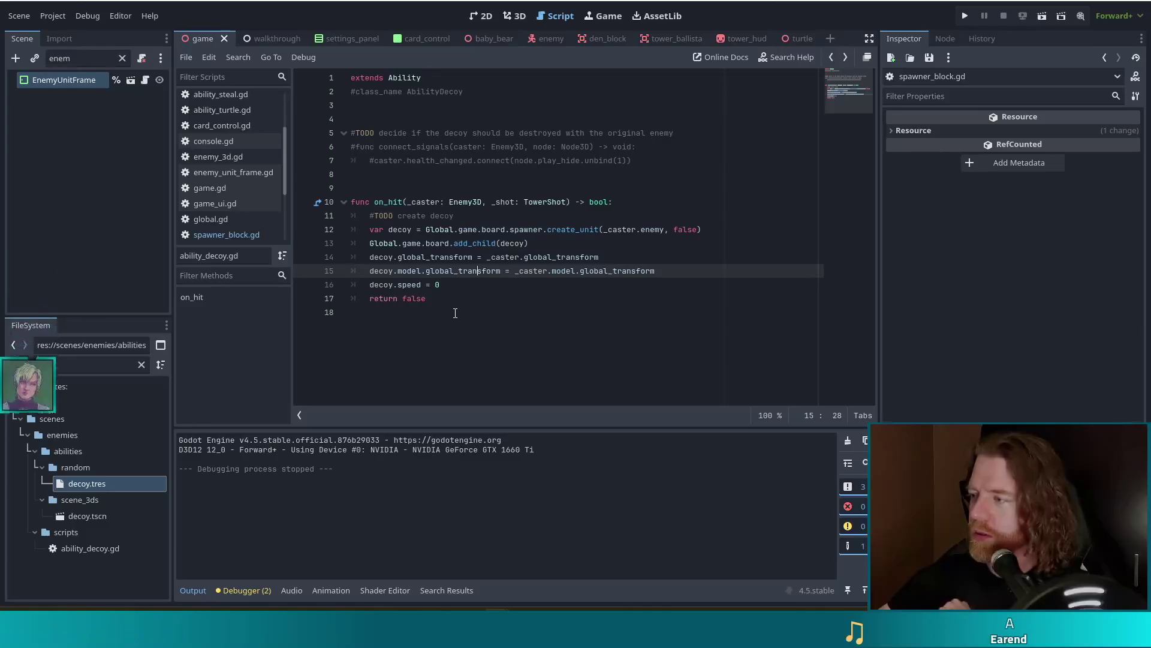
pyautogui.click(661, 274)
pyautogui.click(675, 273)
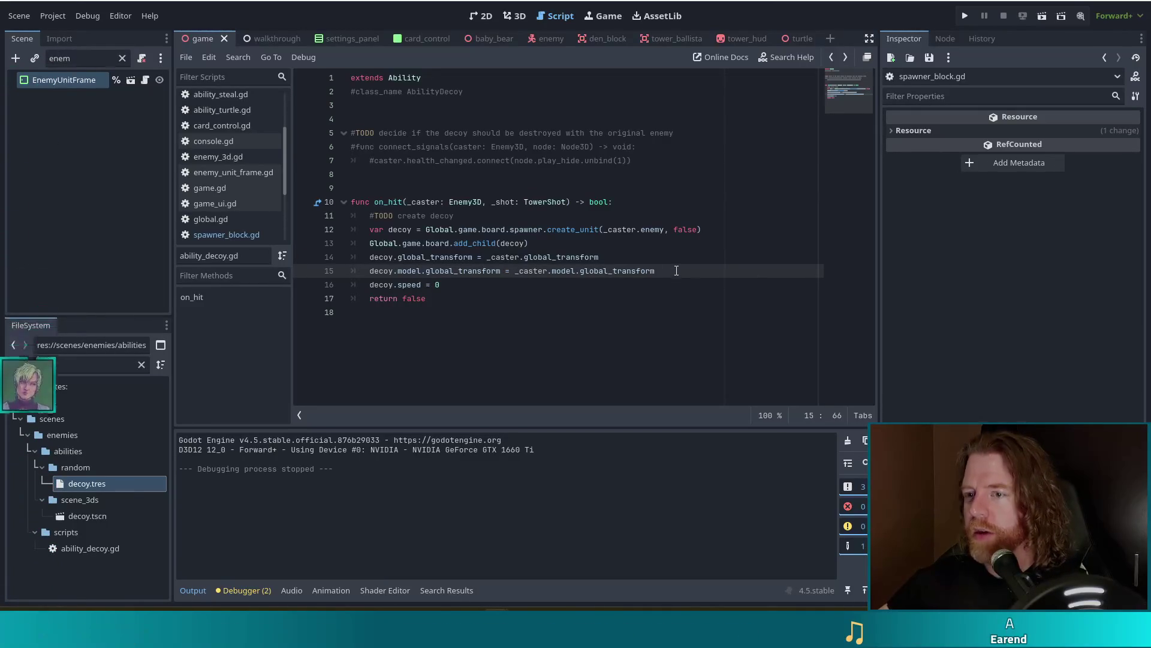
pyautogui.press('Down')
pyautogui.press('Return')
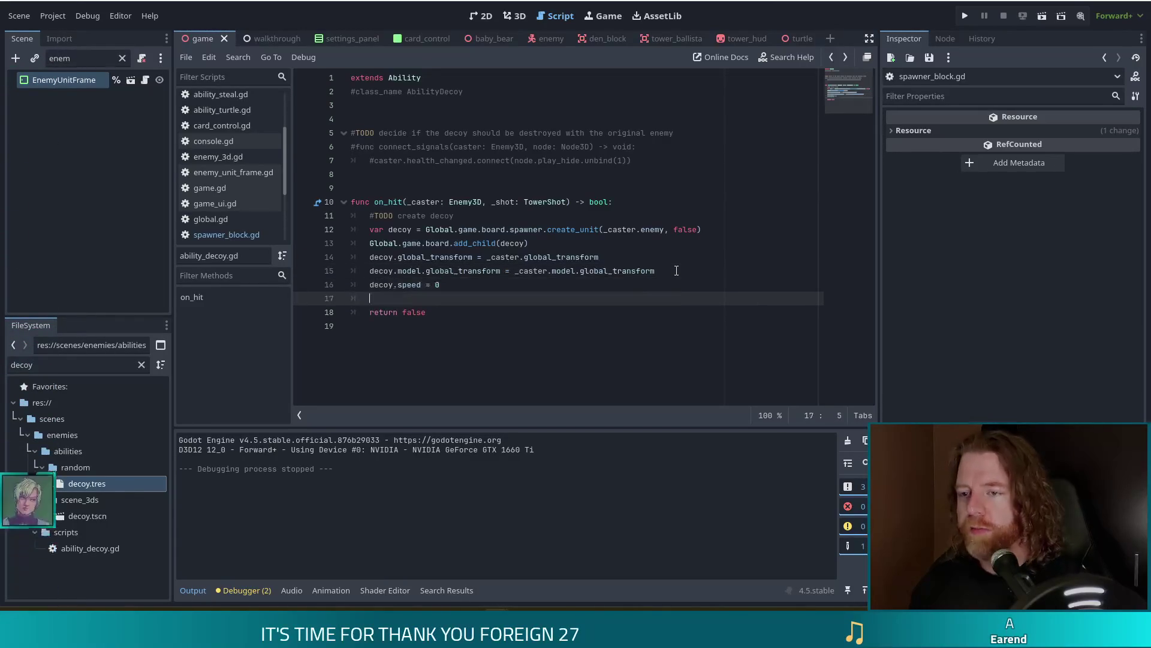
pyautogui.write('coy.')
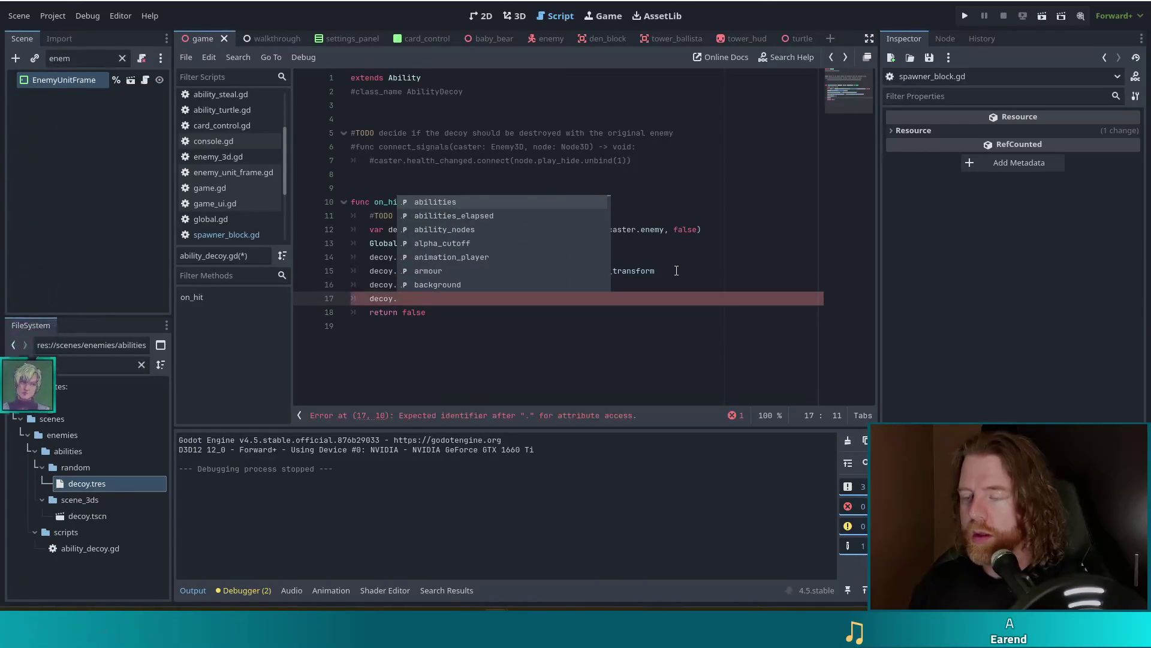
pyautogui.write('hit')
pyautogui.press('Down')
pyautogui.press('Return')
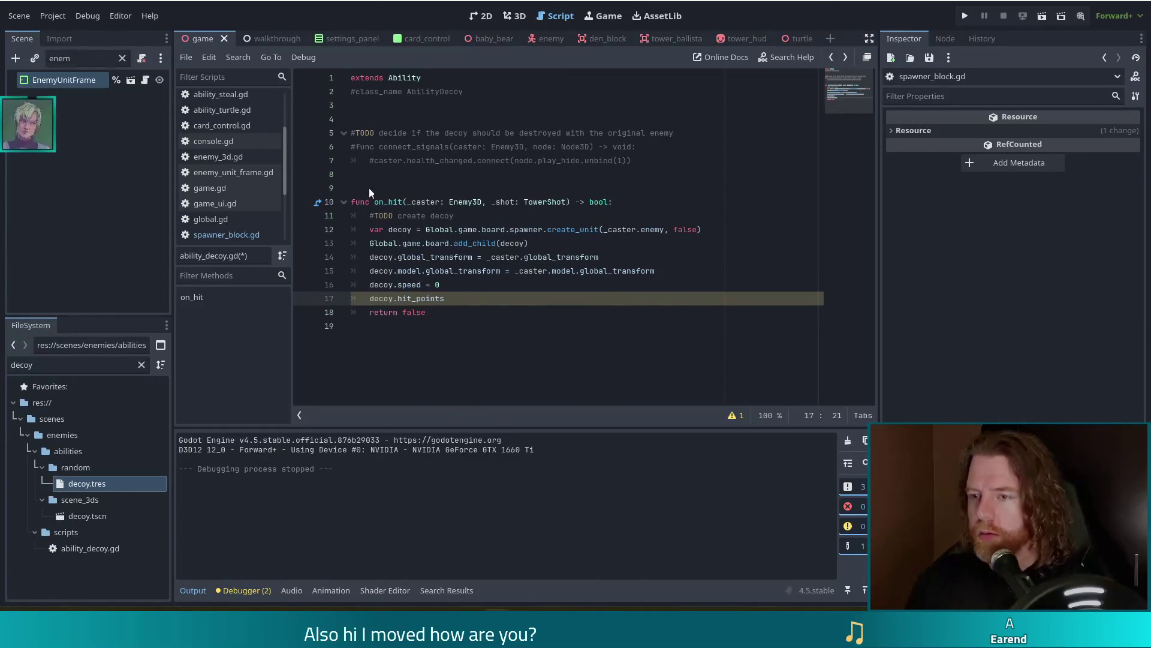
pyautogui.write('= 1')
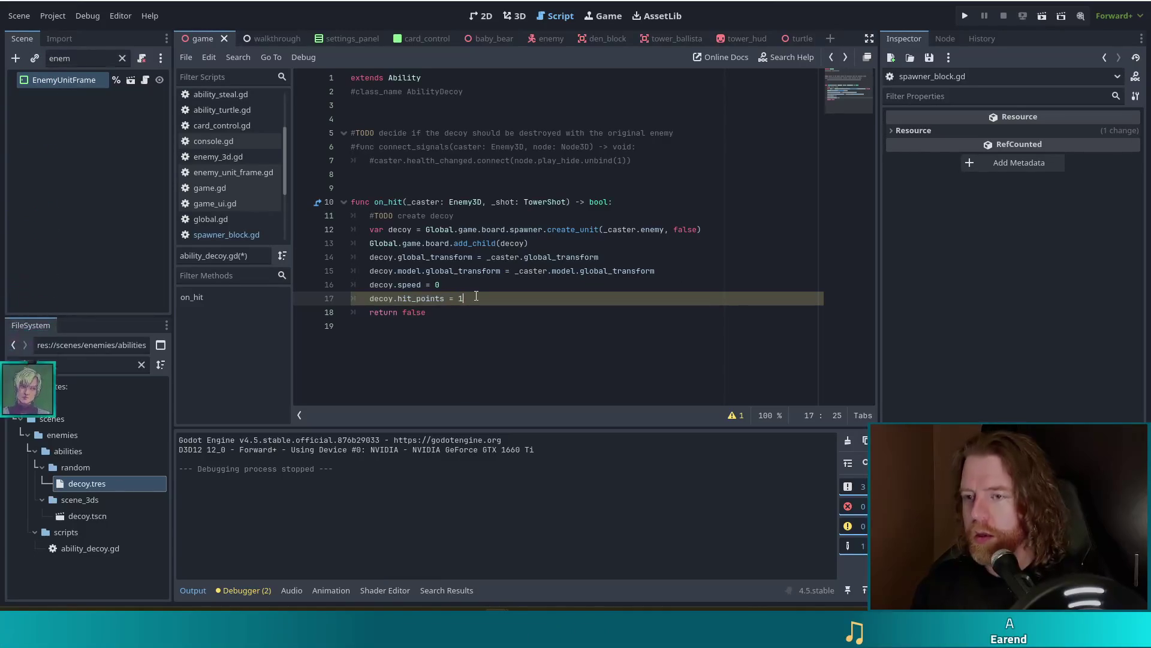
# Add decoy.mana_points = 0 on the next line and save the script
pyautogui.press('Return')
pyautogui.write('.man')
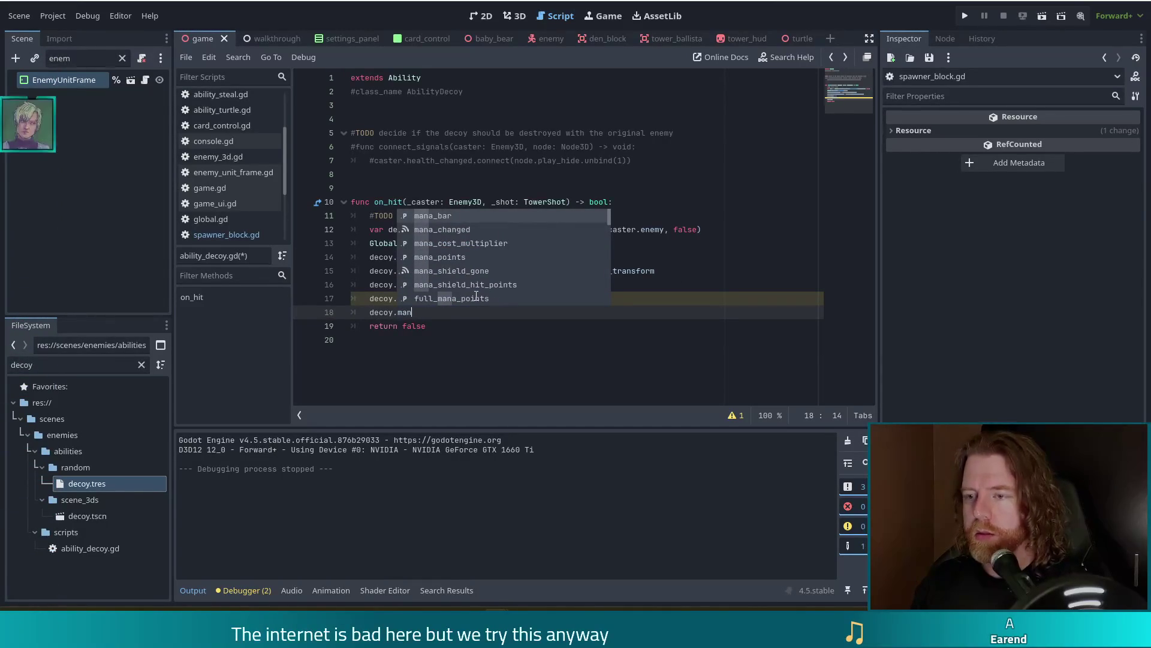
pyautogui.press('Down')
pyautogui.press('Down')
pyautogui.press('Down')
pyautogui.press('Return')
pyautogui.write('= 0')
pyautogui.hotkey('ctrl', 's')
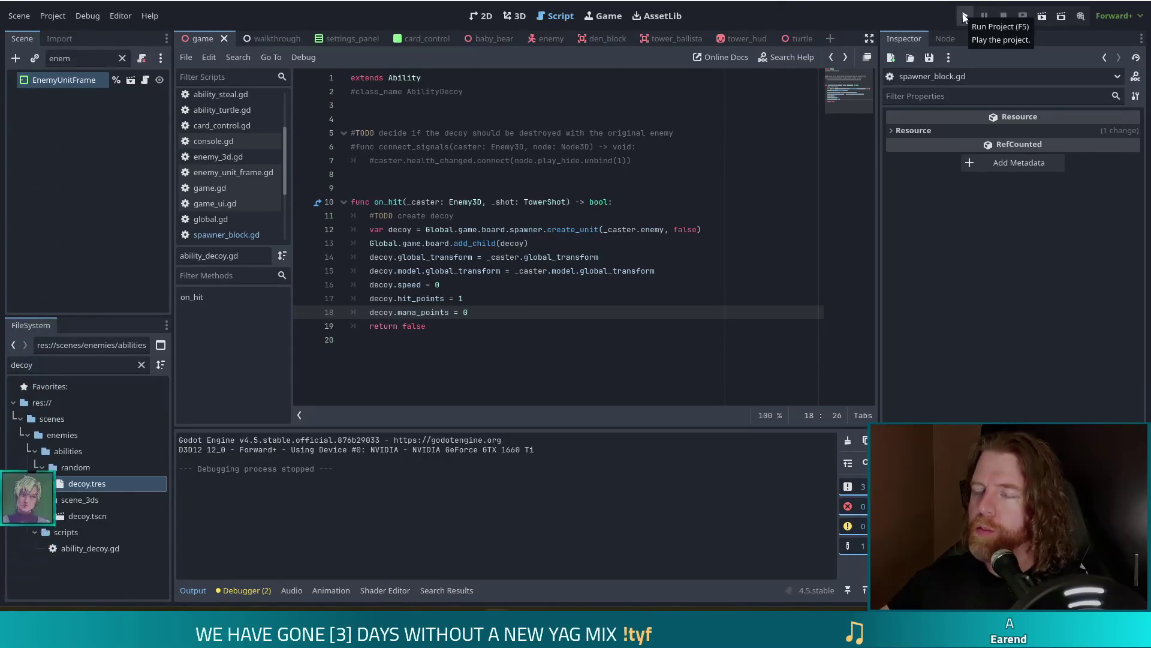
pyautogui.click(965, 17)
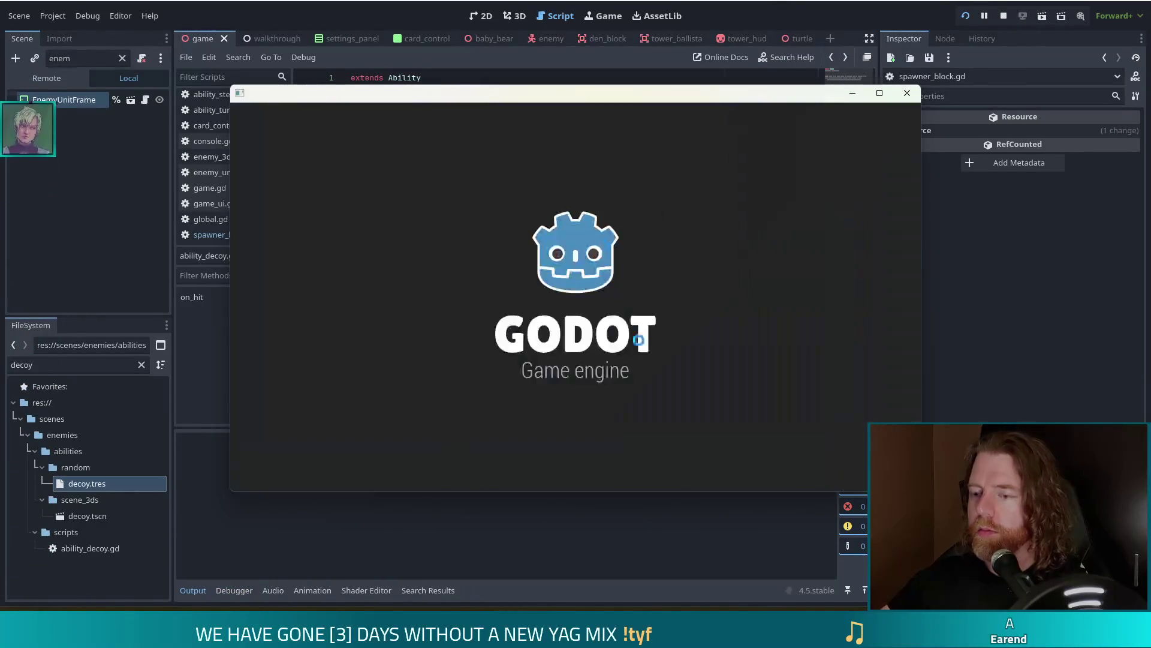
pyautogui.click(1003, 15)
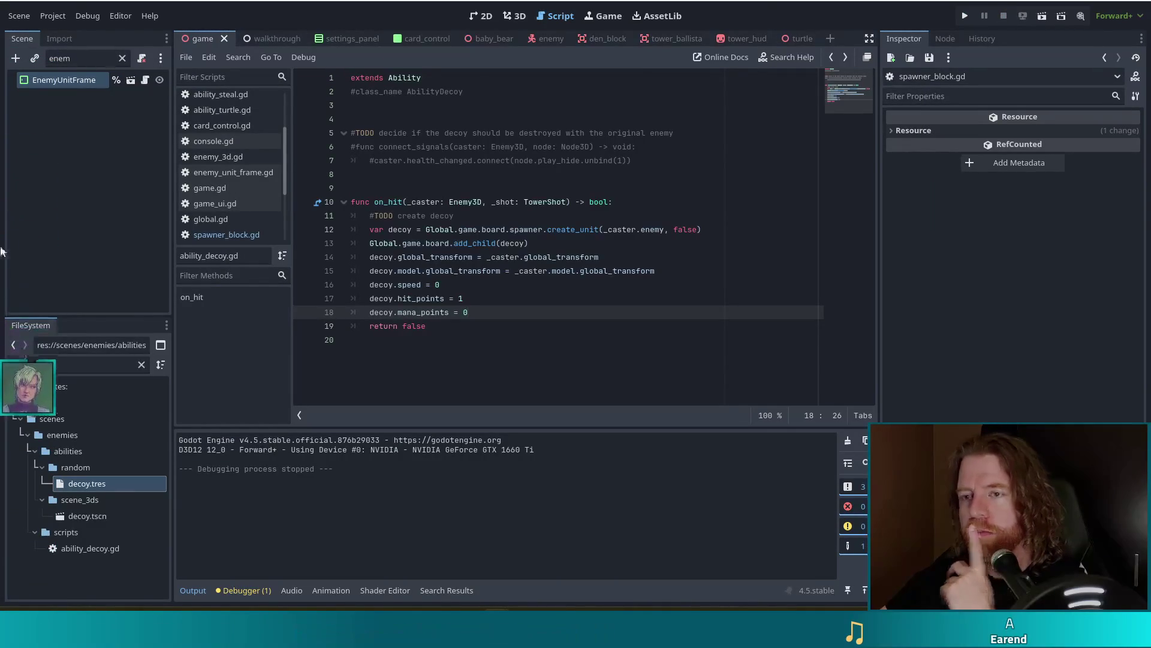
pyautogui.doubleClick(22, 365)
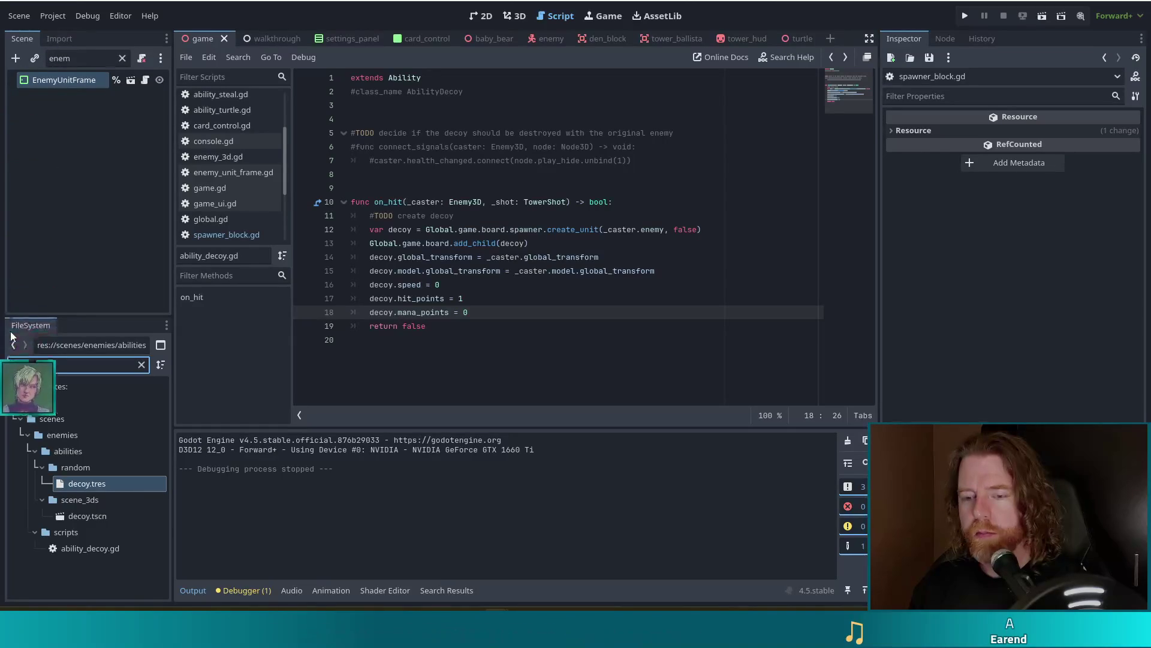
# Inspect decoy.tres's description and 0.15 cast time in the Inspector, then return to the script
pyautogui.click(107, 488)
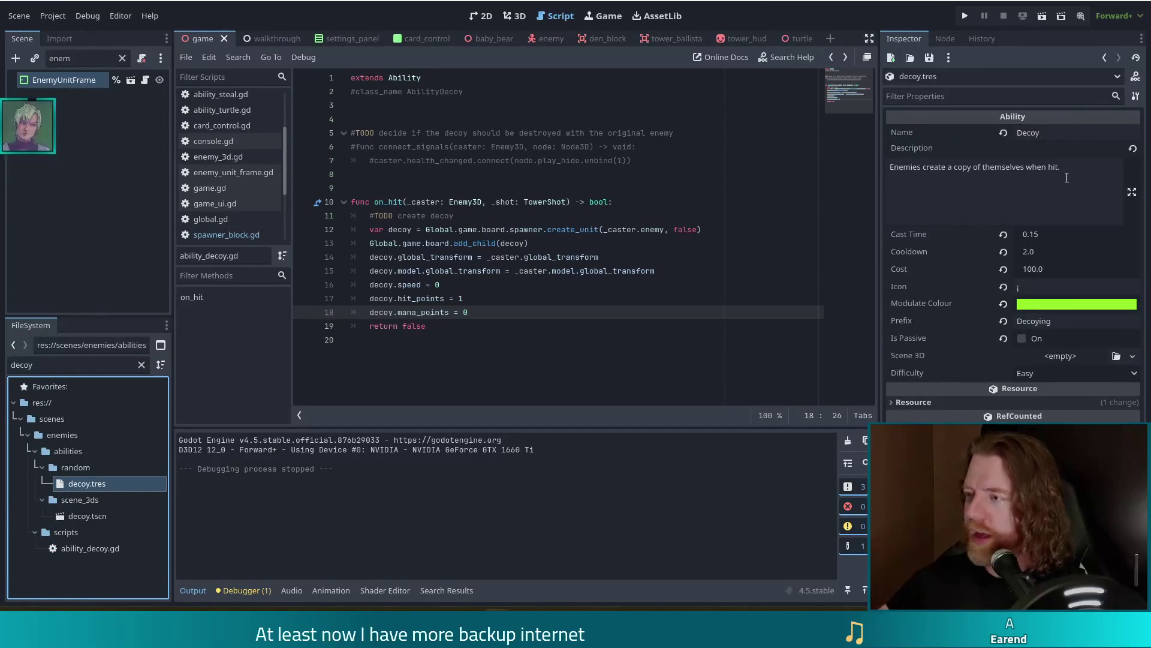
pyautogui.click(1069, 199)
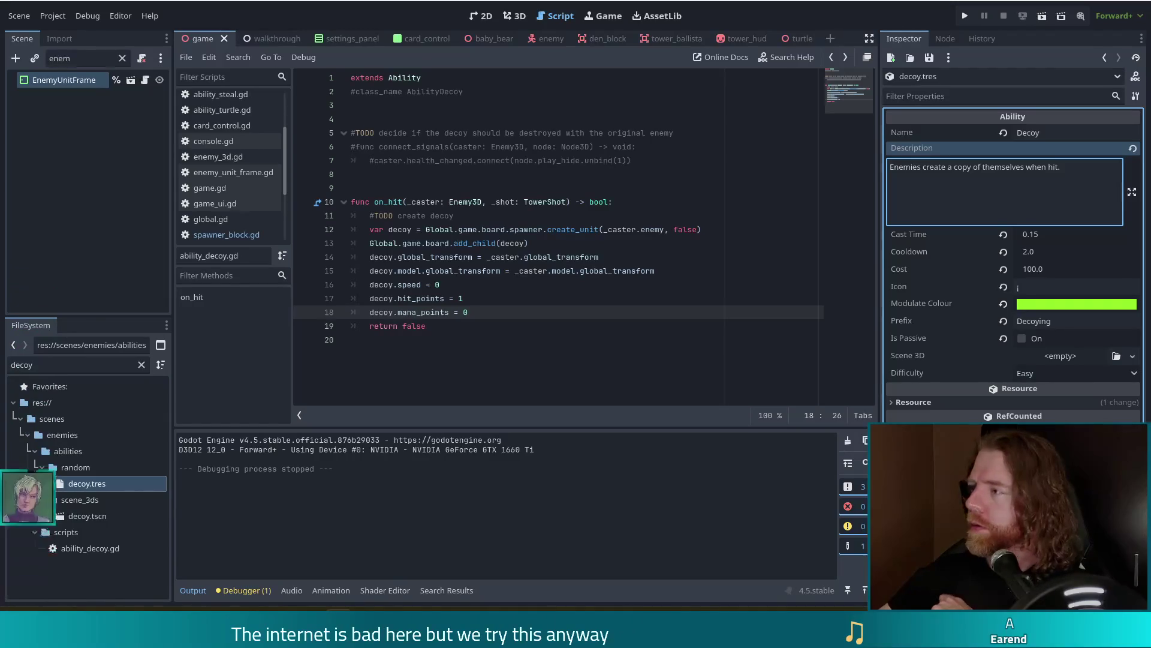
pyautogui.click(1028, 235)
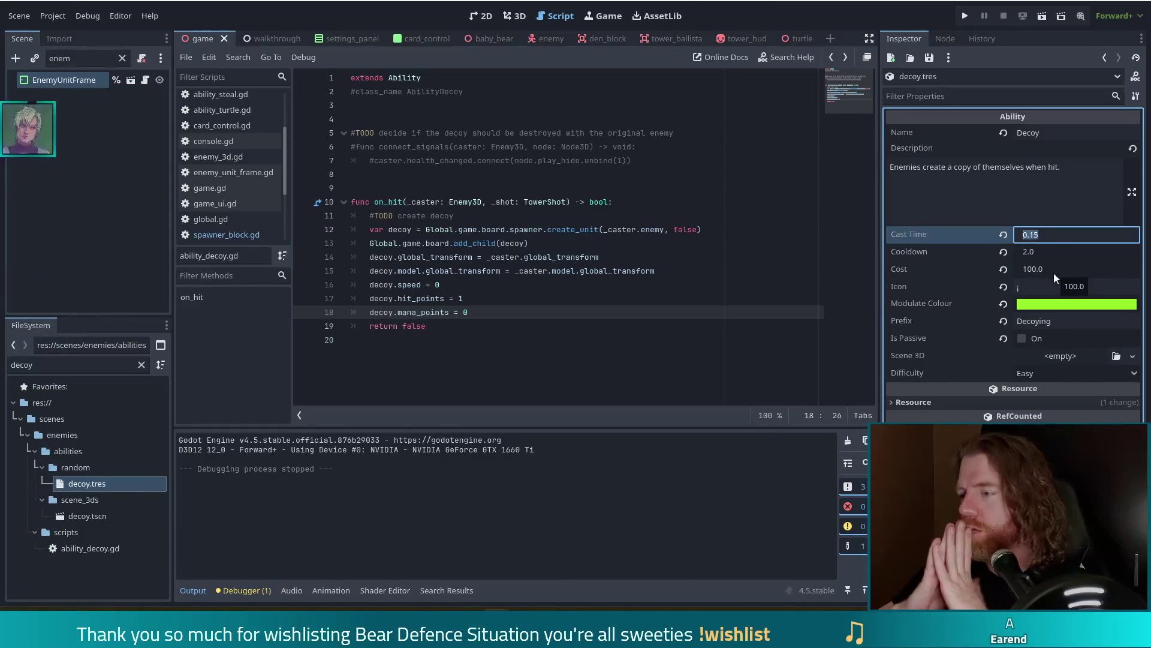
pyautogui.click(540, 284)
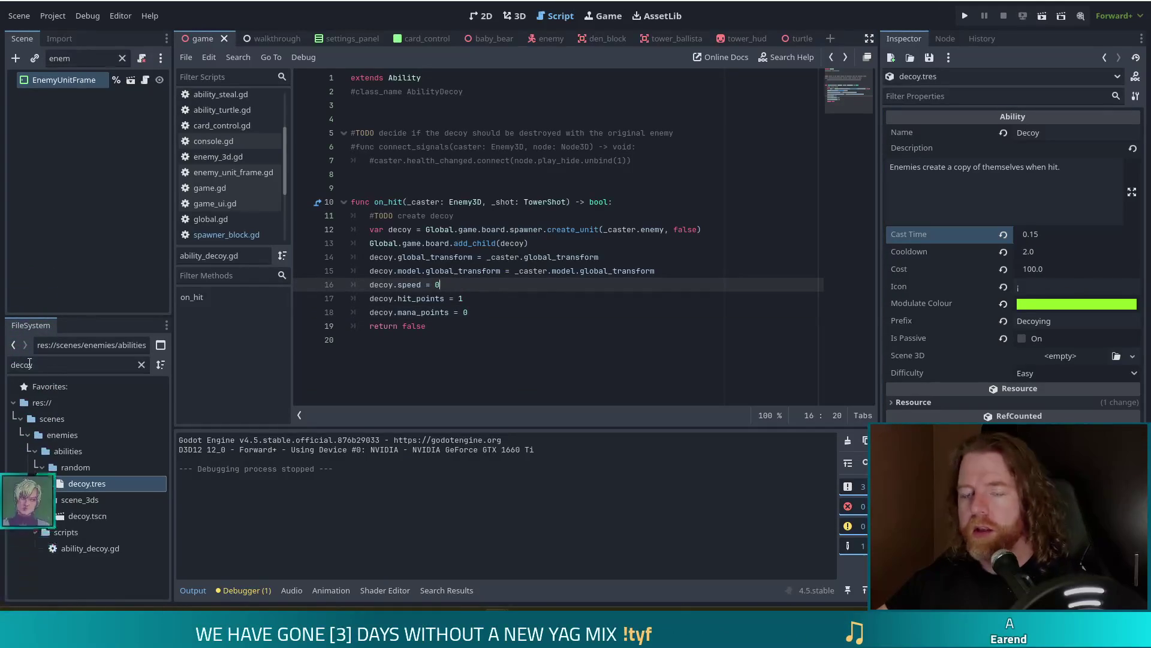
pyautogui.click(543, 257)
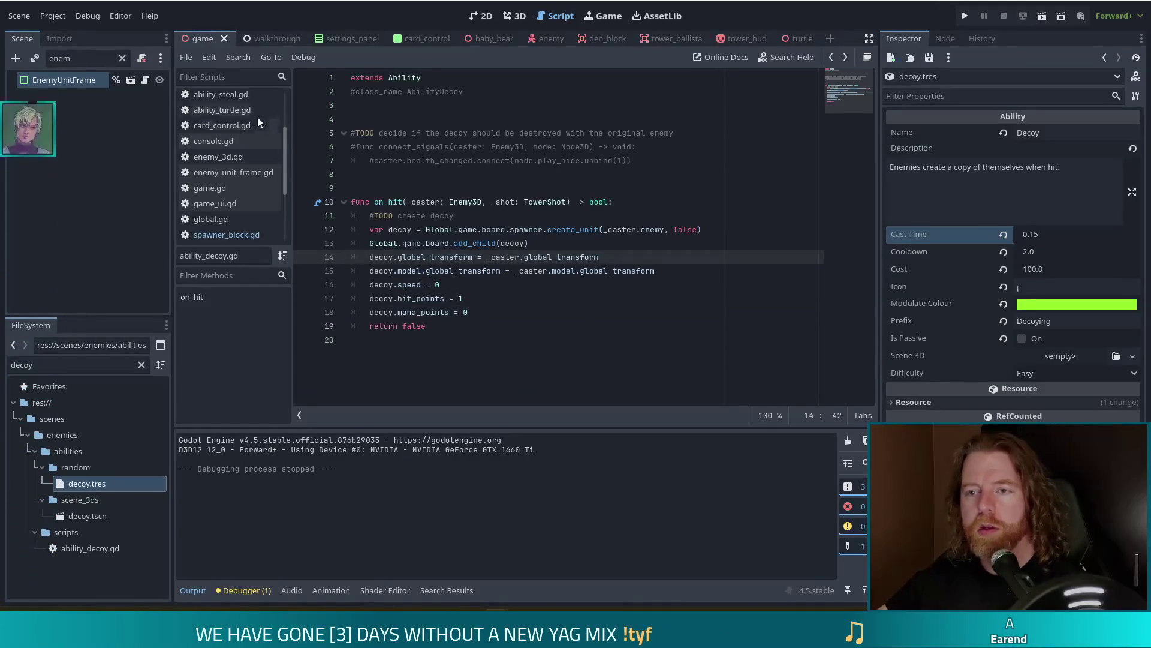
# Open enemy_3d.gd and search for on_hit to find its call in the abilities loop
pyautogui.scroll(-3, 248, 198)
pyautogui.scroll(10, 249, 198)
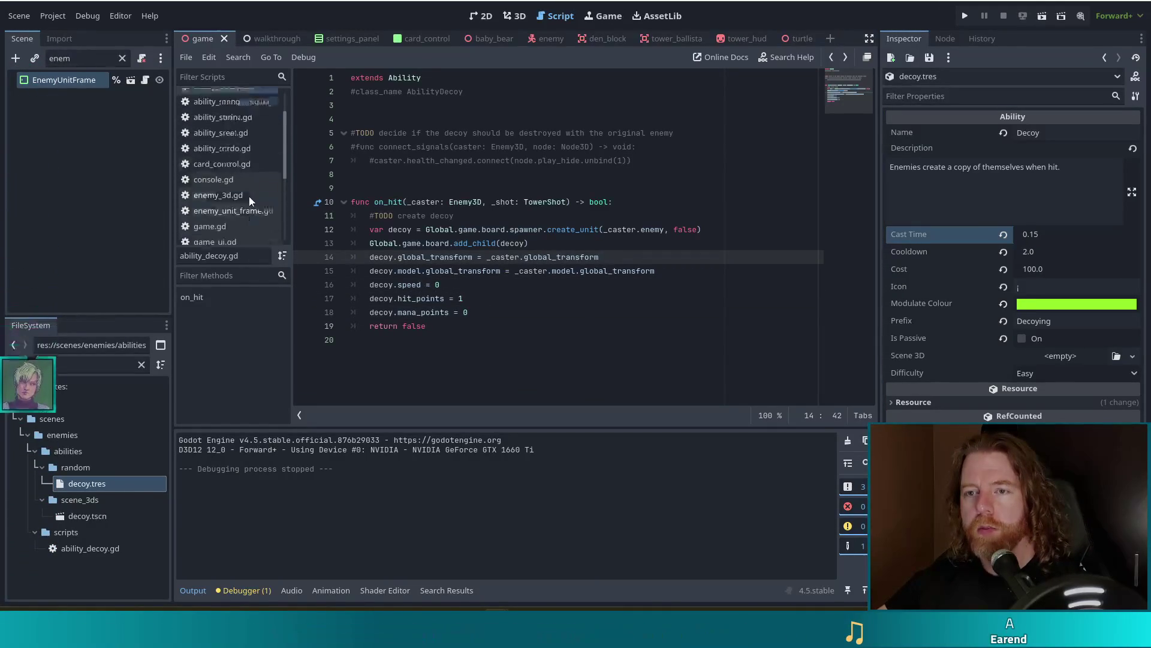
pyautogui.scroll(-3, 248, 196)
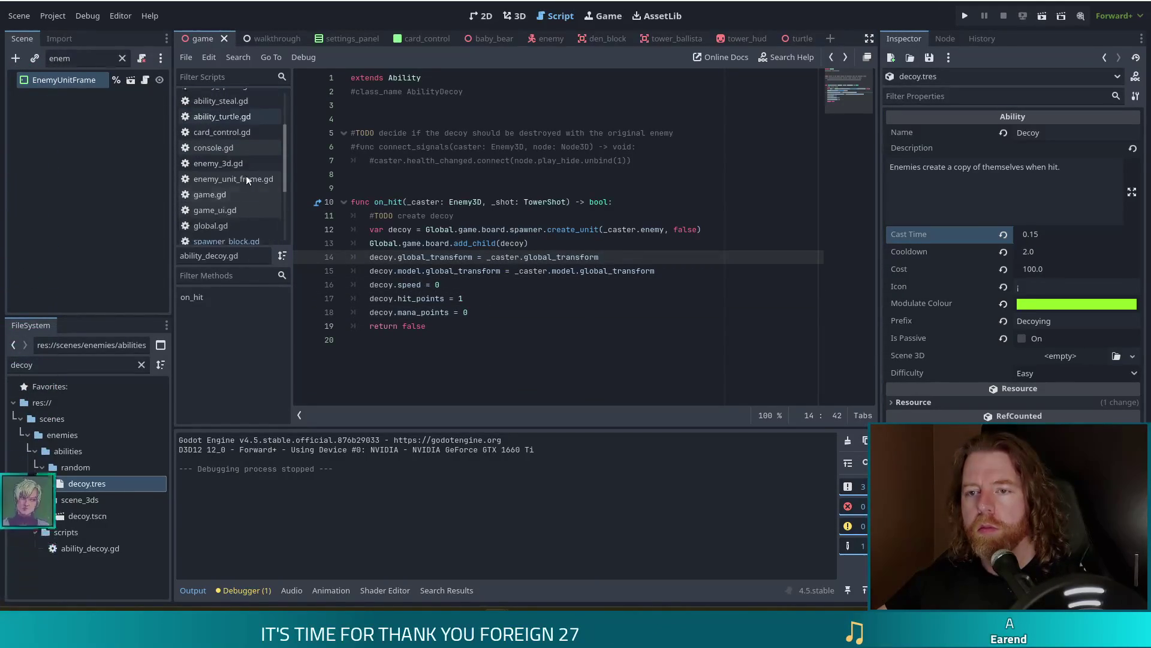
pyautogui.click(225, 164)
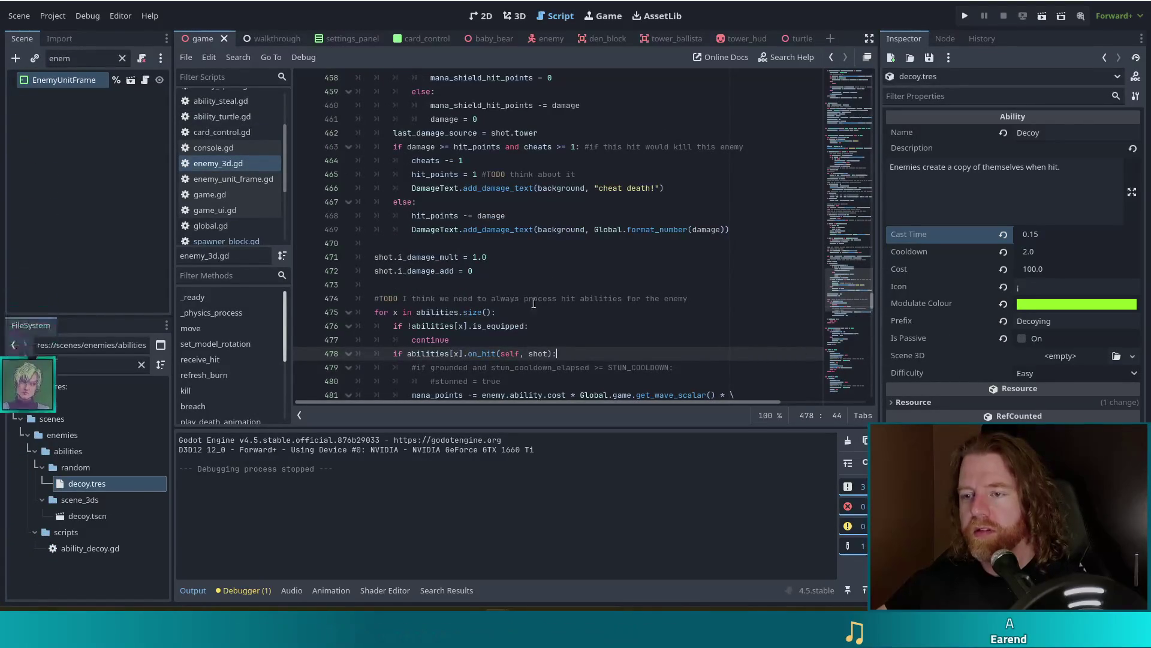
pyautogui.click(493, 329)
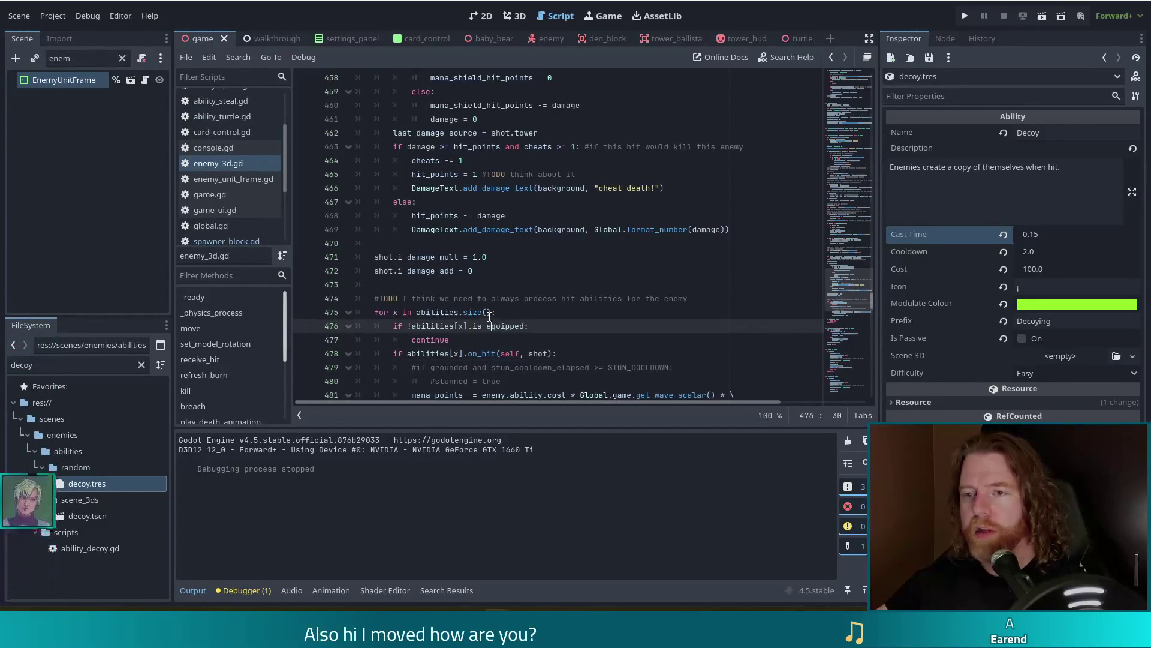
pyautogui.click(518, 188)
pyautogui.hotkey('ctrl', 'f')
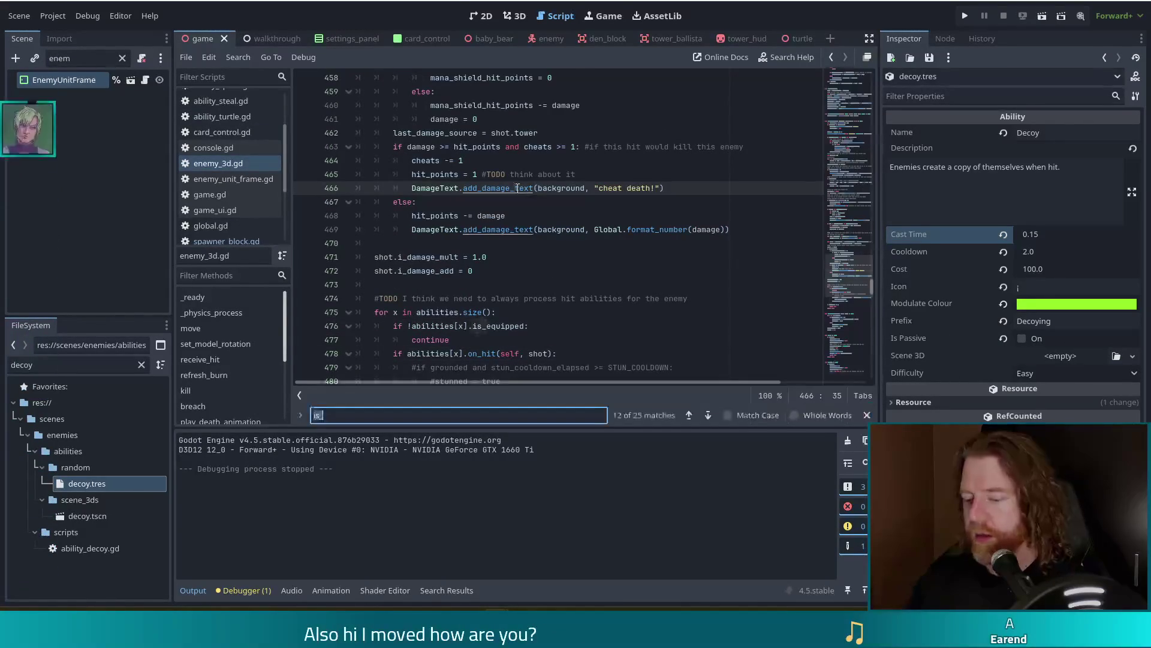
pyautogui.write('on_hit')
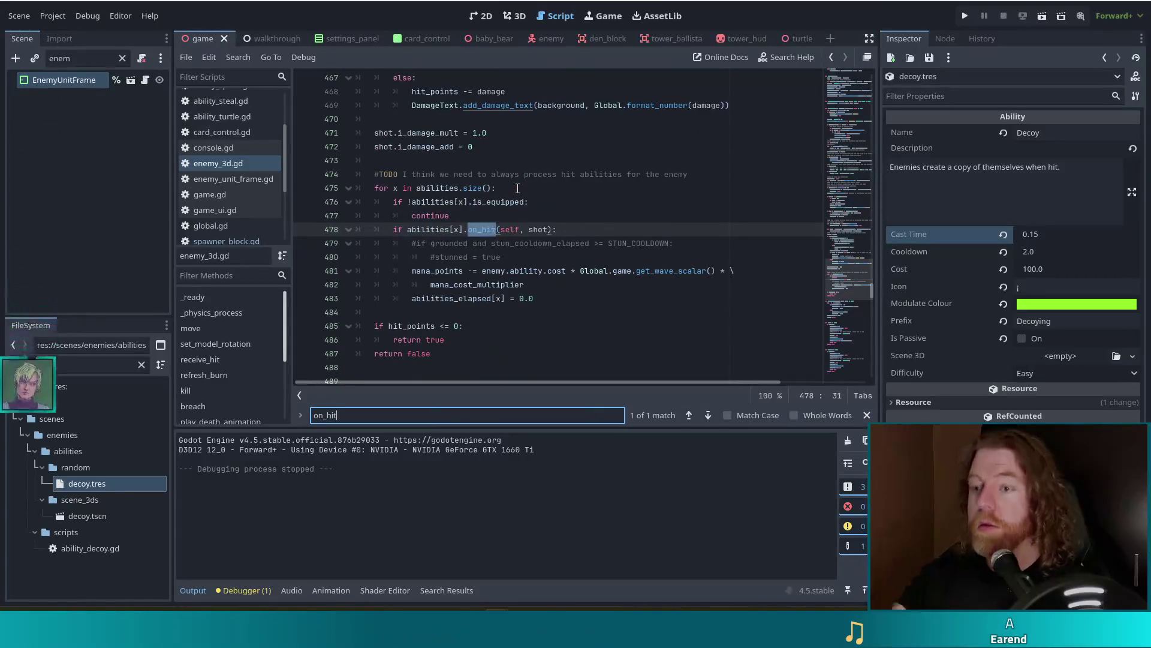
pyautogui.click(439, 200)
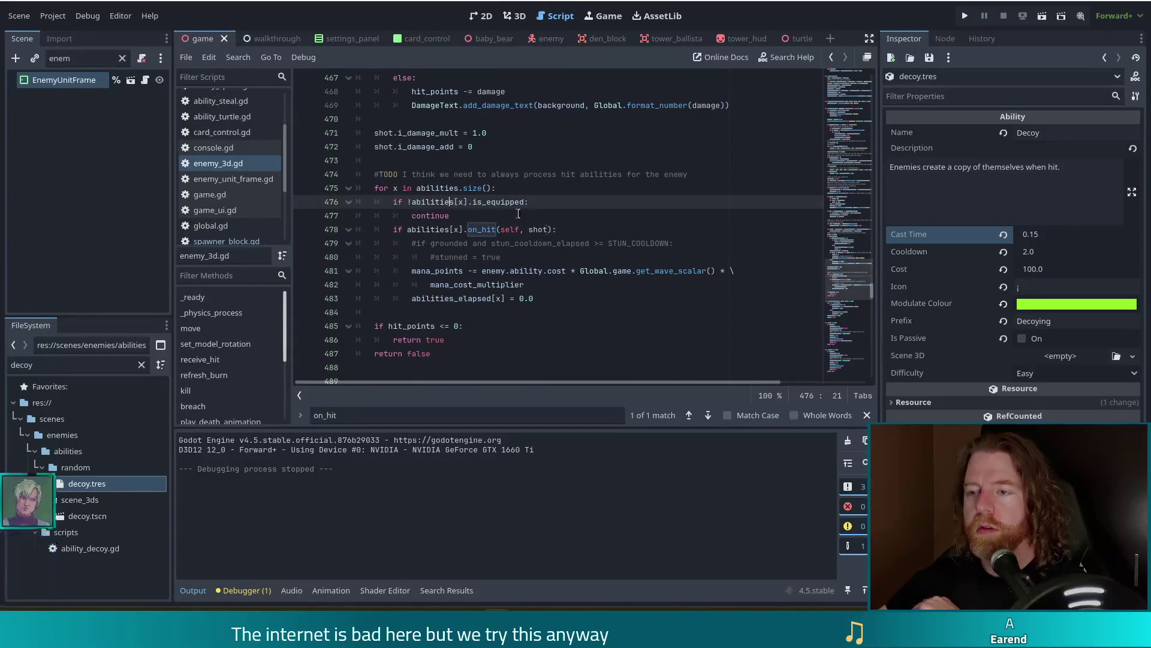
pyautogui.click(500, 230)
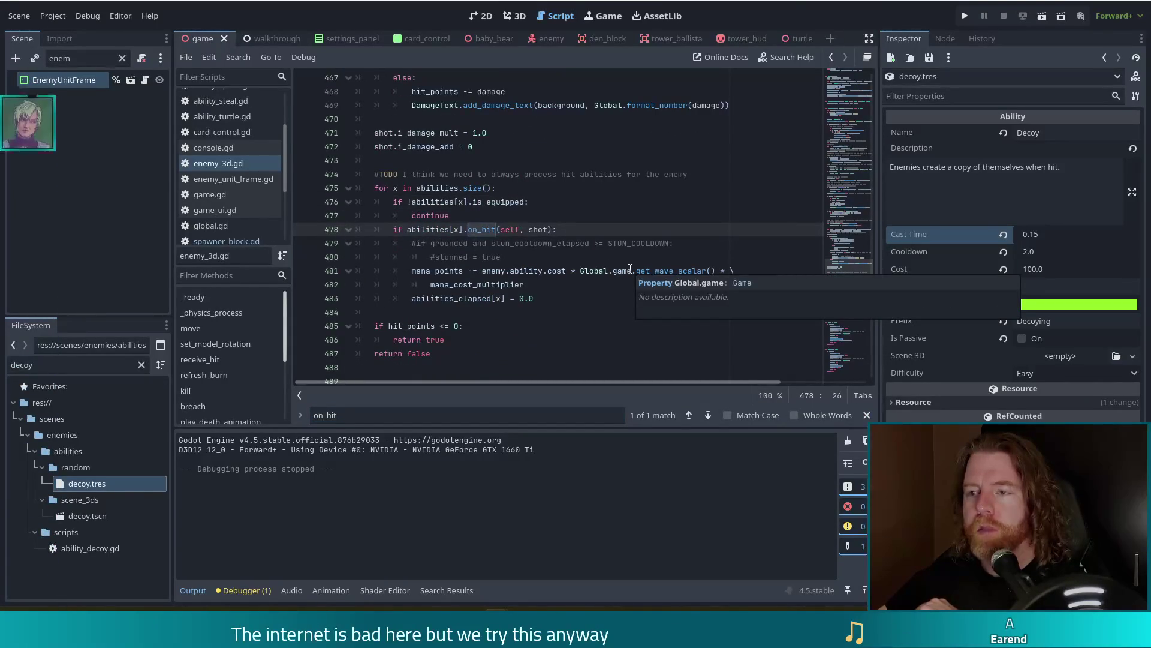
# Tick Is Passive on the decoy.tres ability and run the project
pyautogui.click(1021, 338)
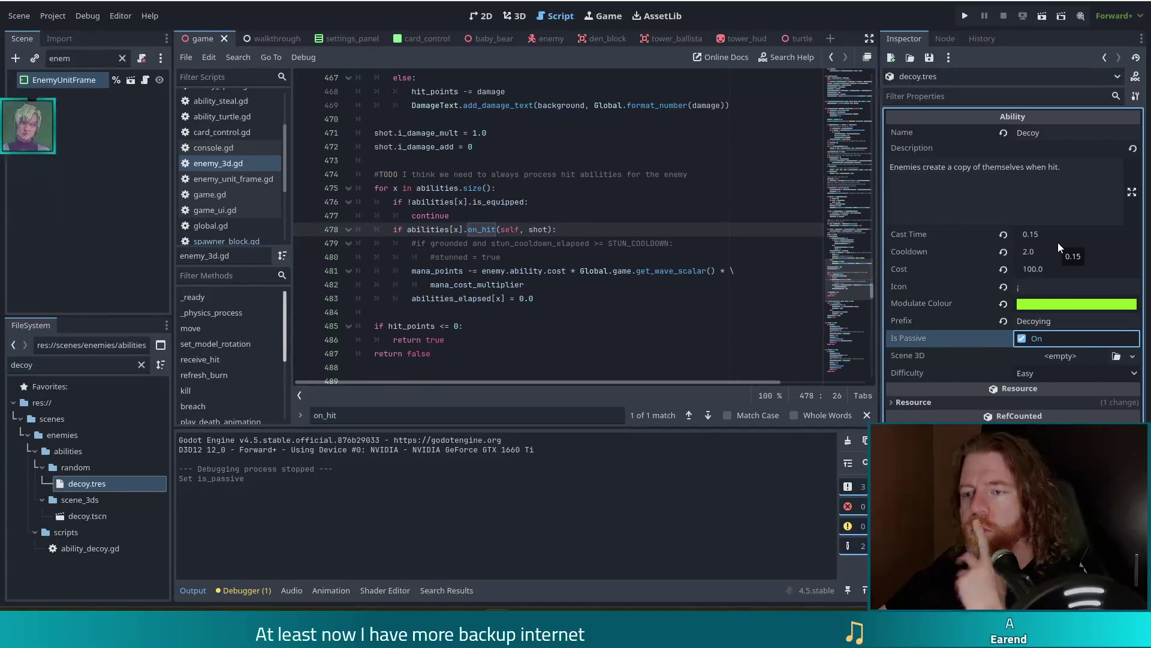
pyautogui.click(596, 284)
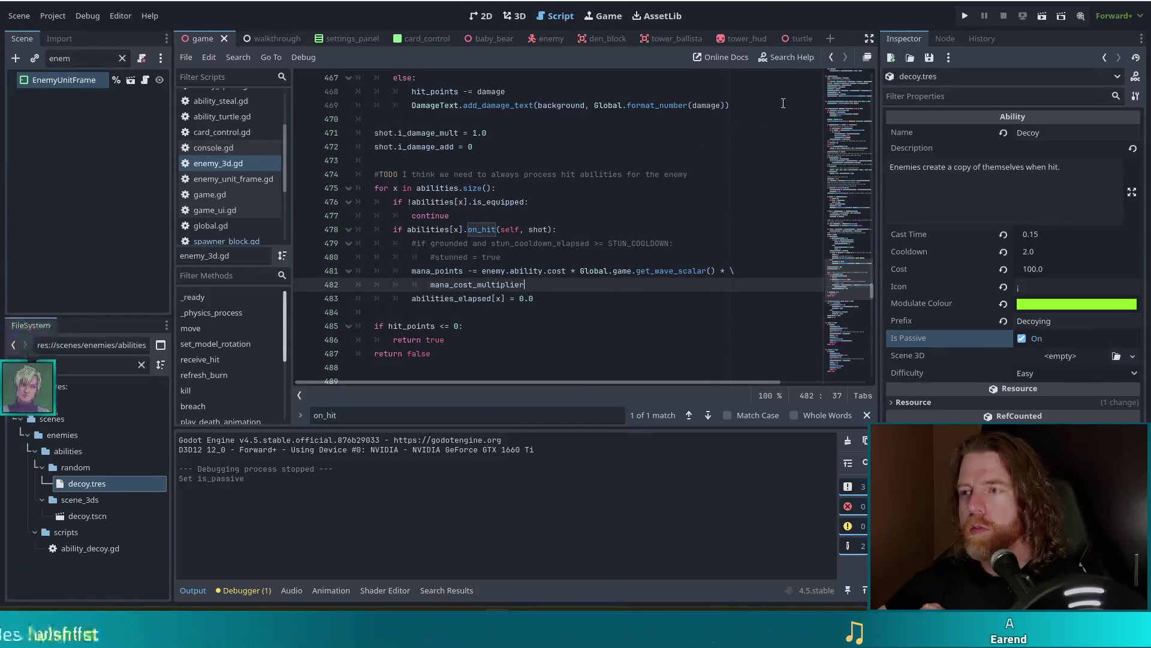
pyautogui.click(966, 15)
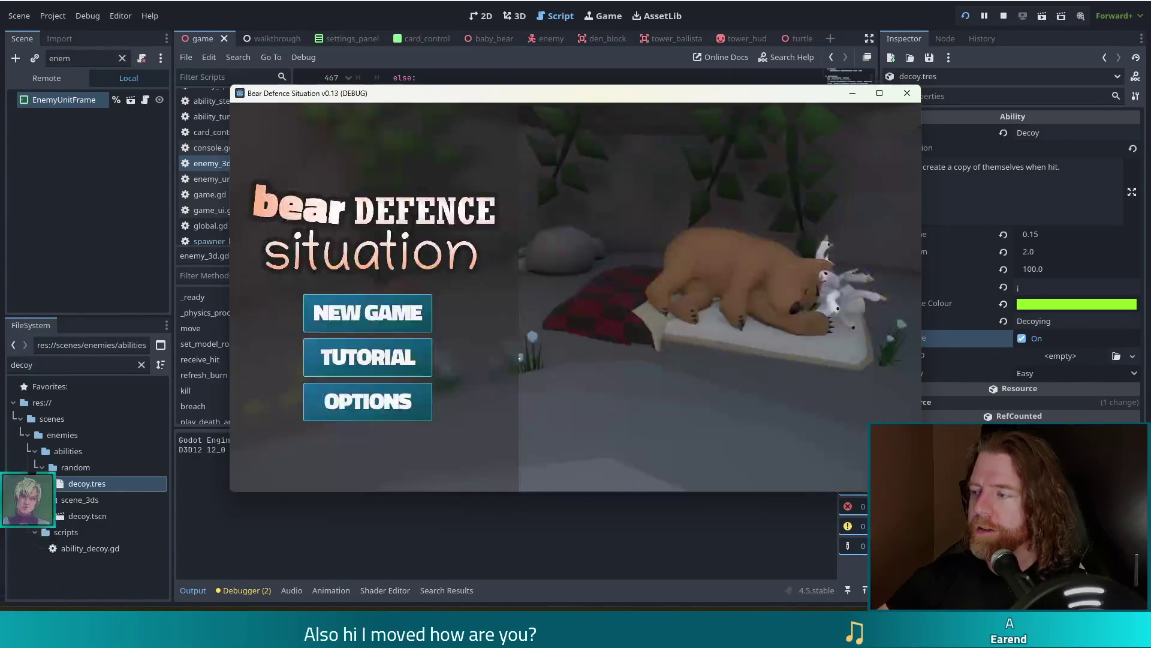
# Start a new game and give the enemies the decoy ability with set_ability decoy
pyautogui.click(383, 314)
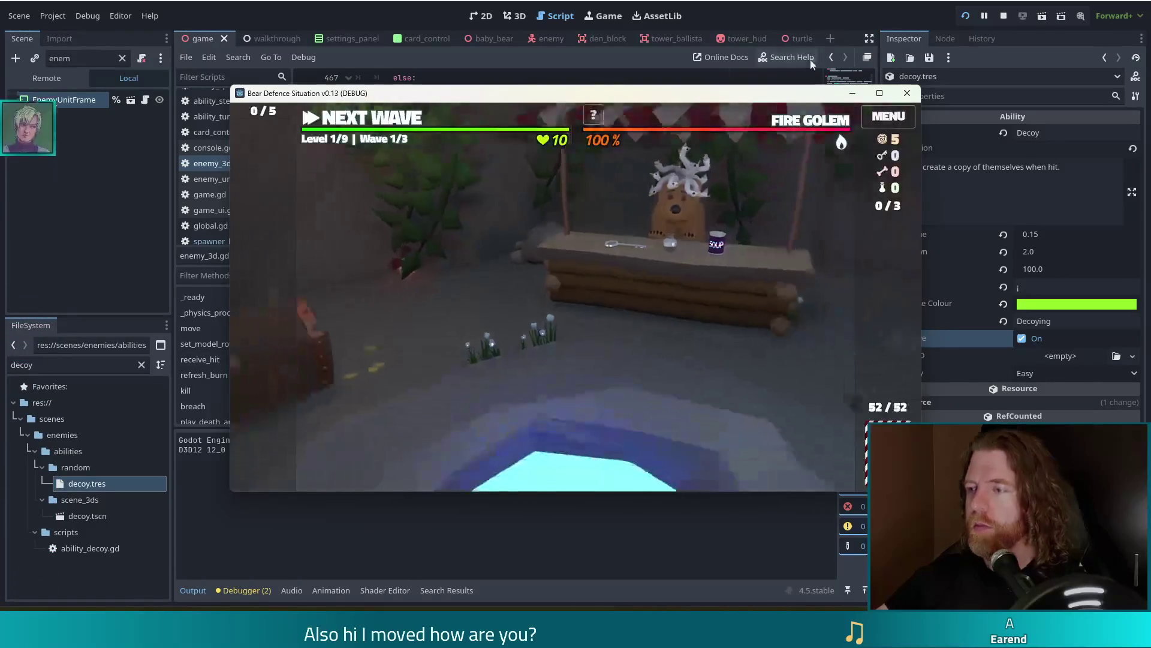
pyautogui.moveTo(809, 127)
pyautogui.press('`')
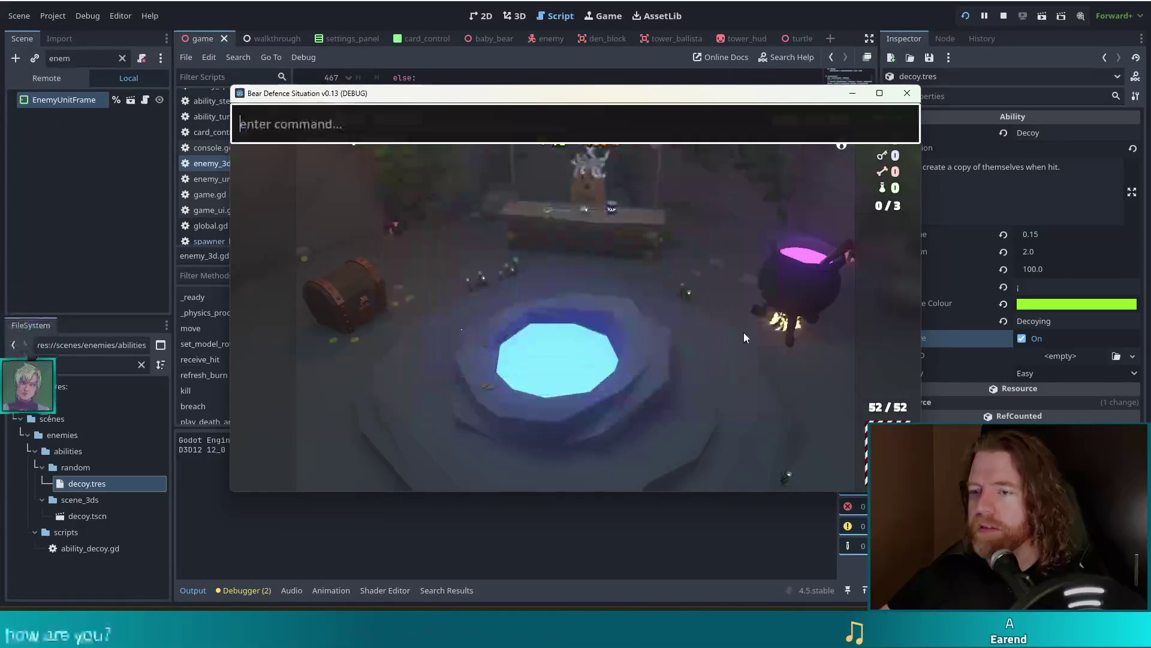
pyautogui.write('set_ability de')
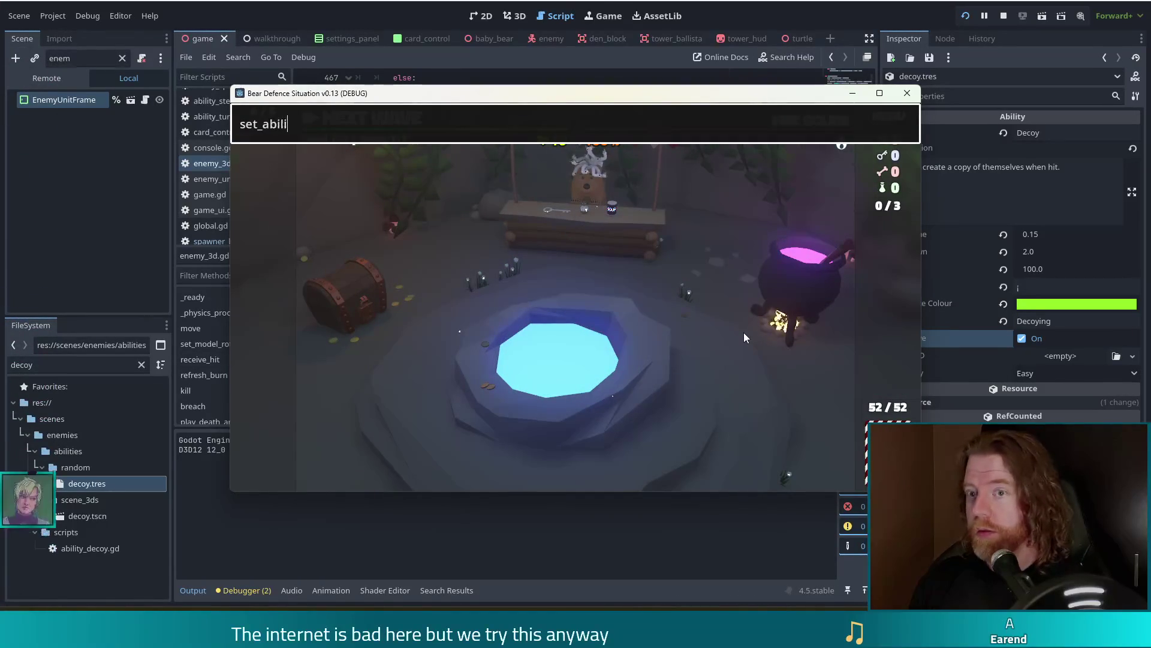
pyautogui.write('coy')
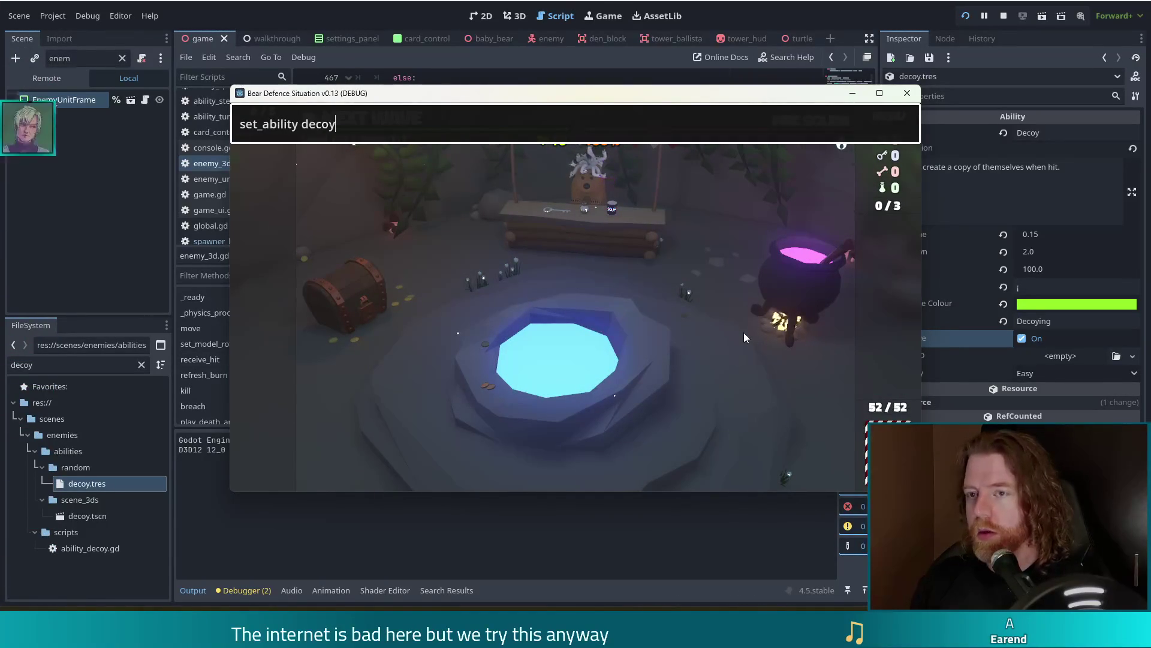
pyautogui.press('Return')
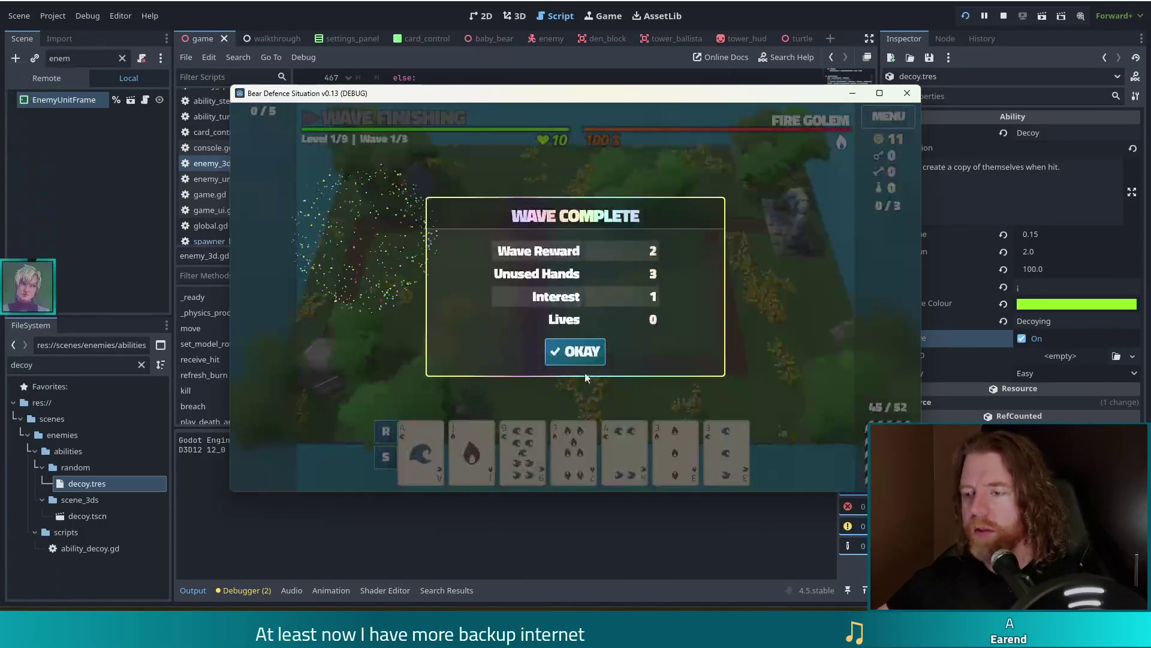
# Build a ballista tower from two 3 cards mid-field, start wave 2, then stop the run
pyautogui.click(585, 357)
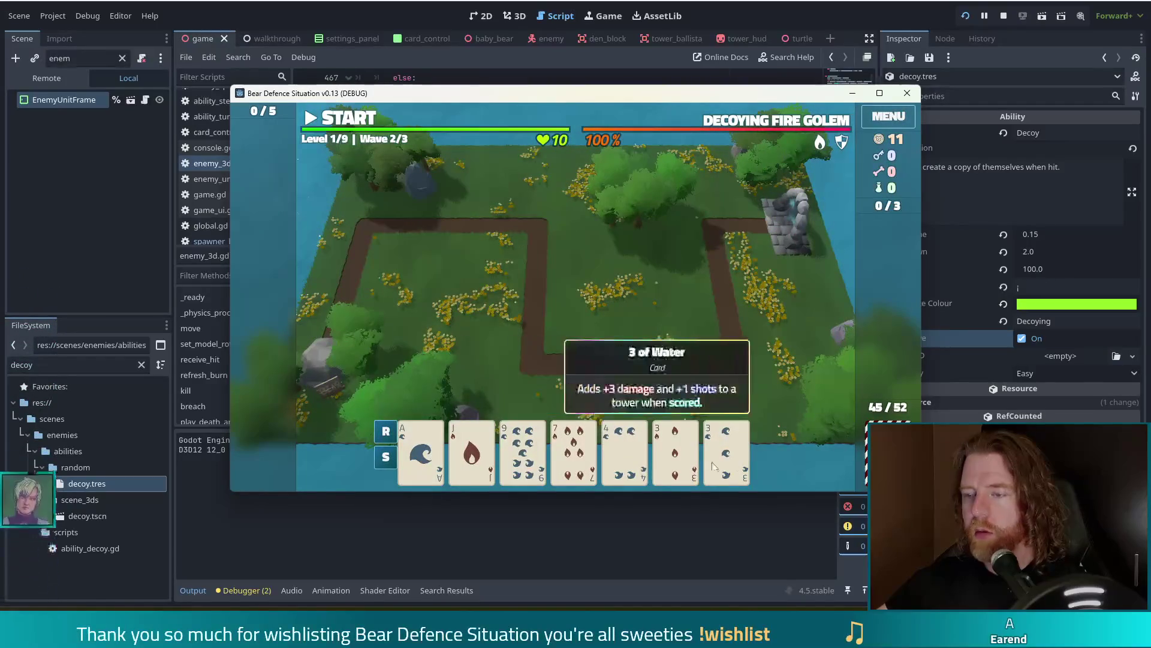
pyautogui.click(675, 449)
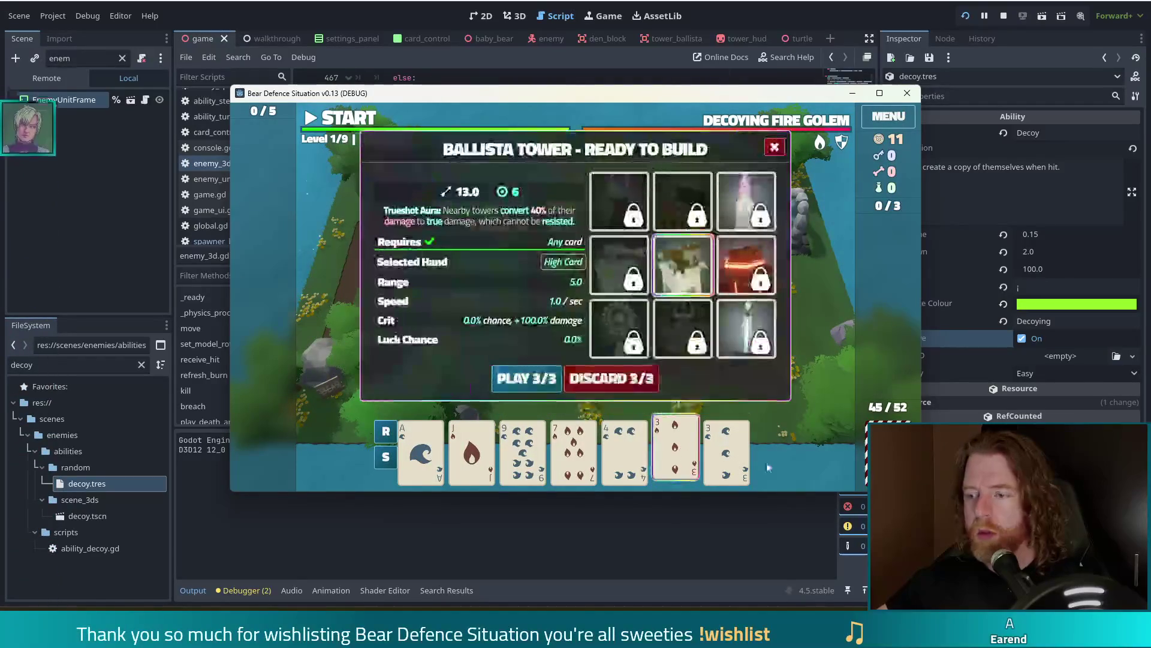
pyautogui.click(726, 450)
pyautogui.click(526, 379)
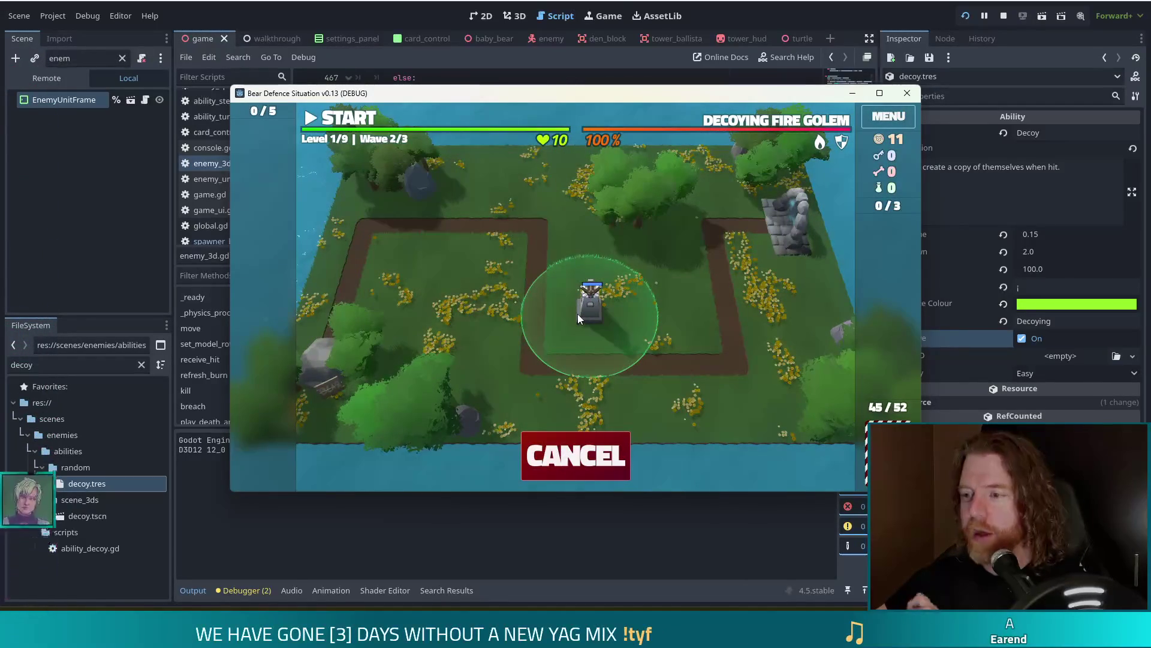
pyautogui.click(577, 314)
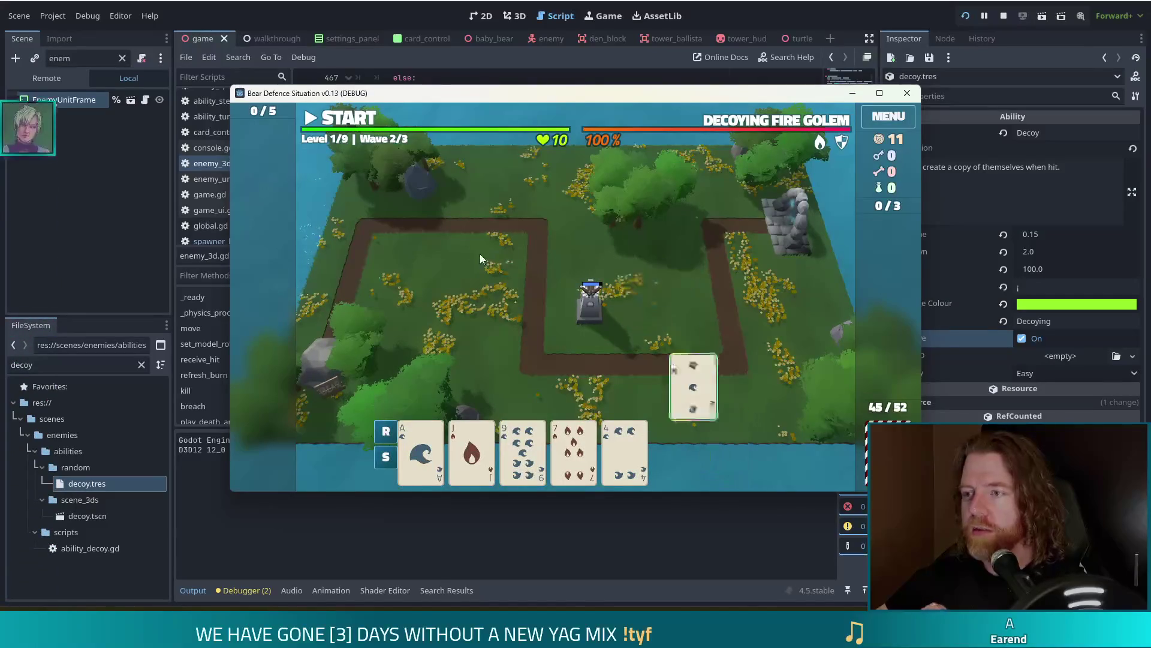
pyautogui.click(352, 120)
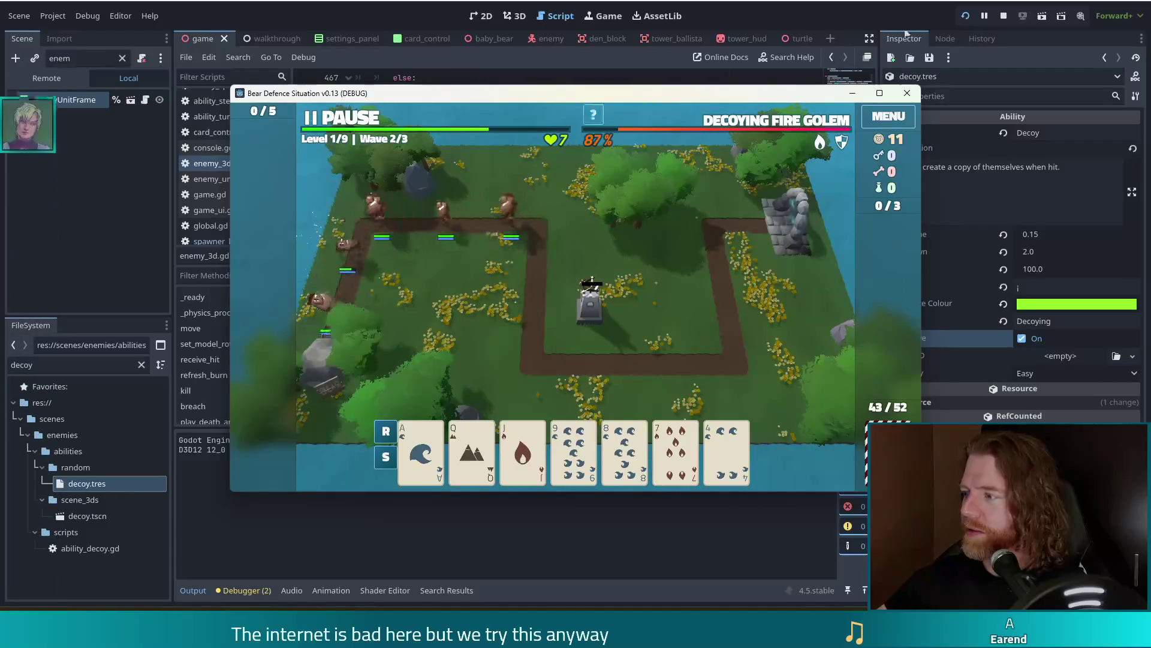
pyautogui.click(1005, 17)
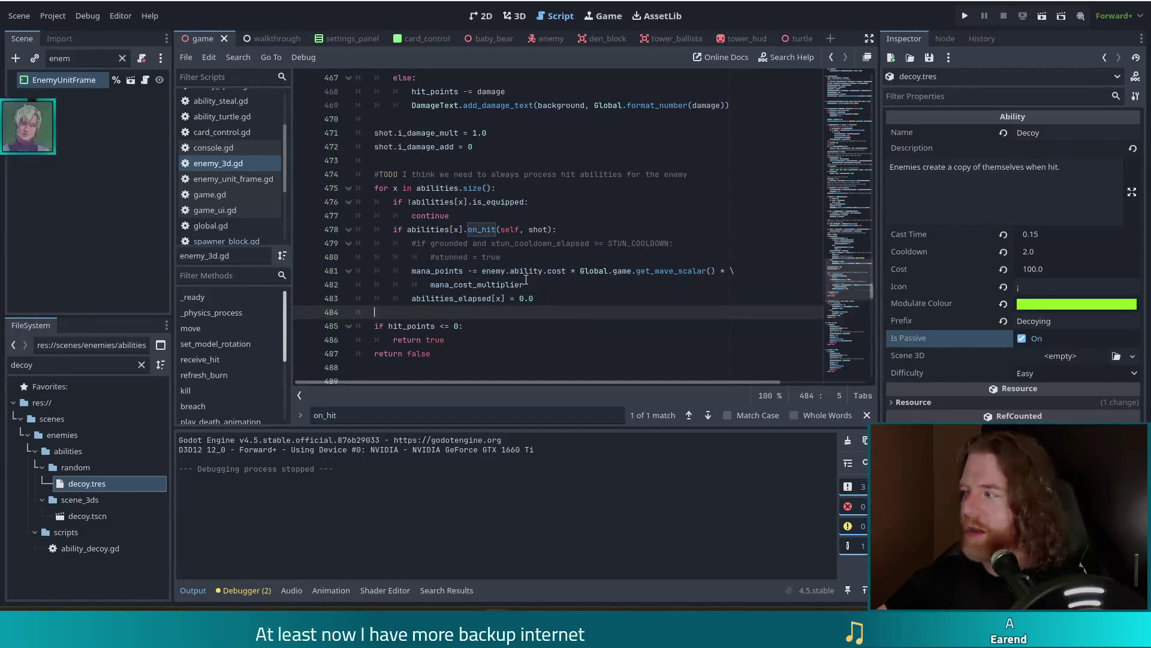
# In ability_decoy.gd, change the on_hit return value on line 19 from false to true
pyautogui.scroll(5, 235, 182)
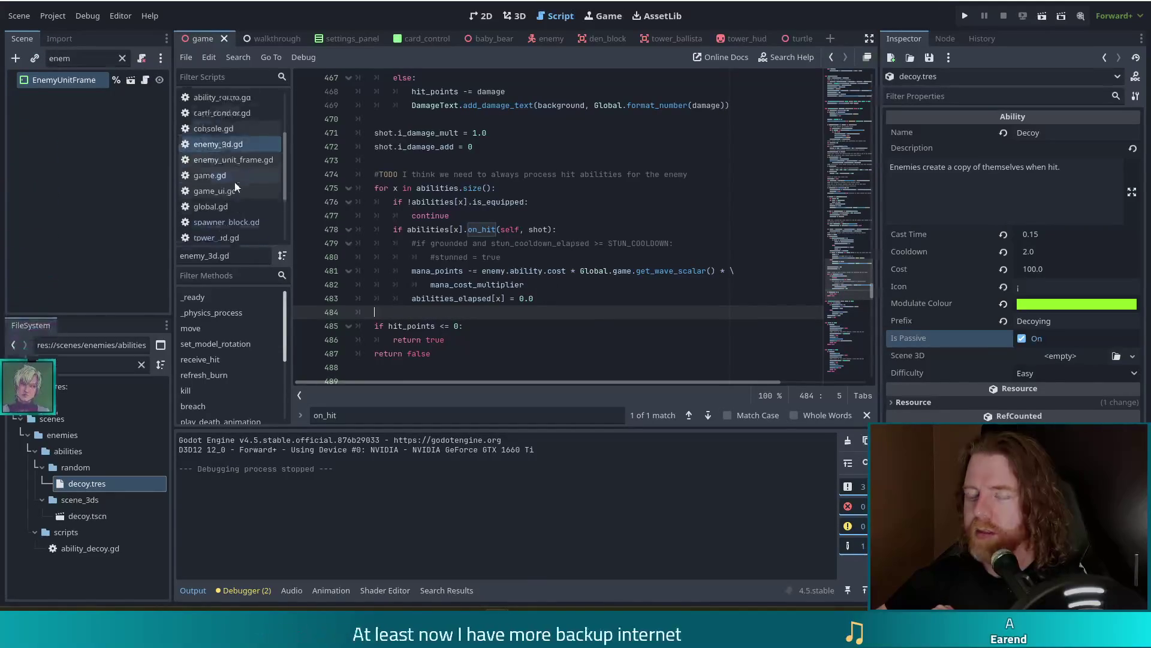
pyautogui.click(239, 131)
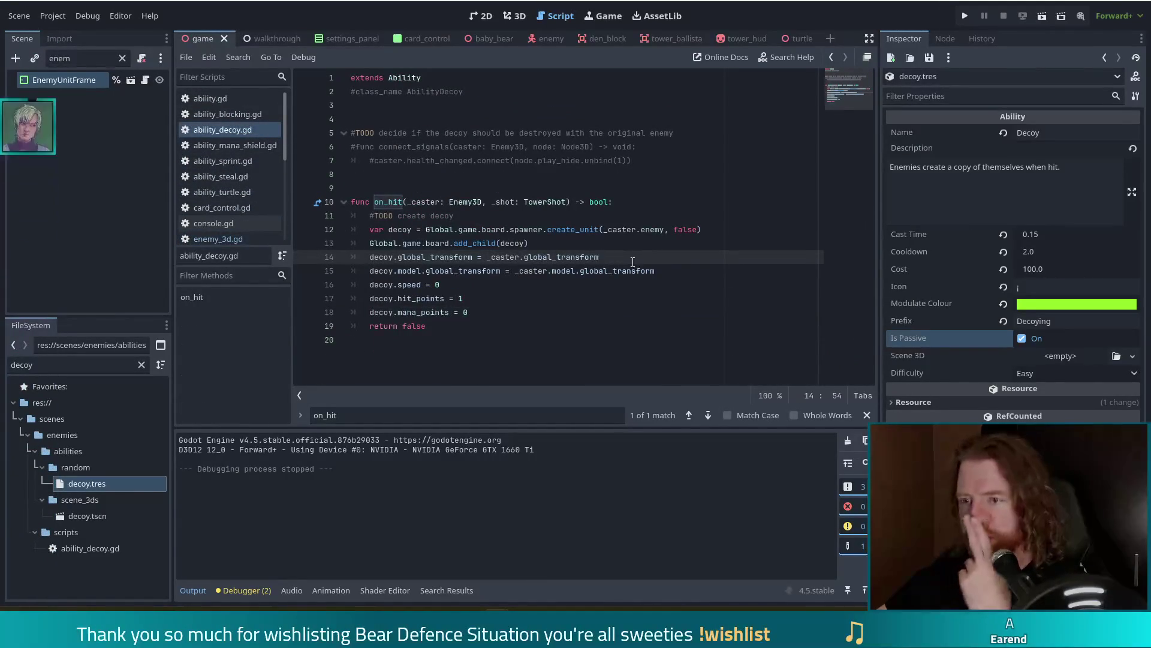
pyautogui.click(436, 288)
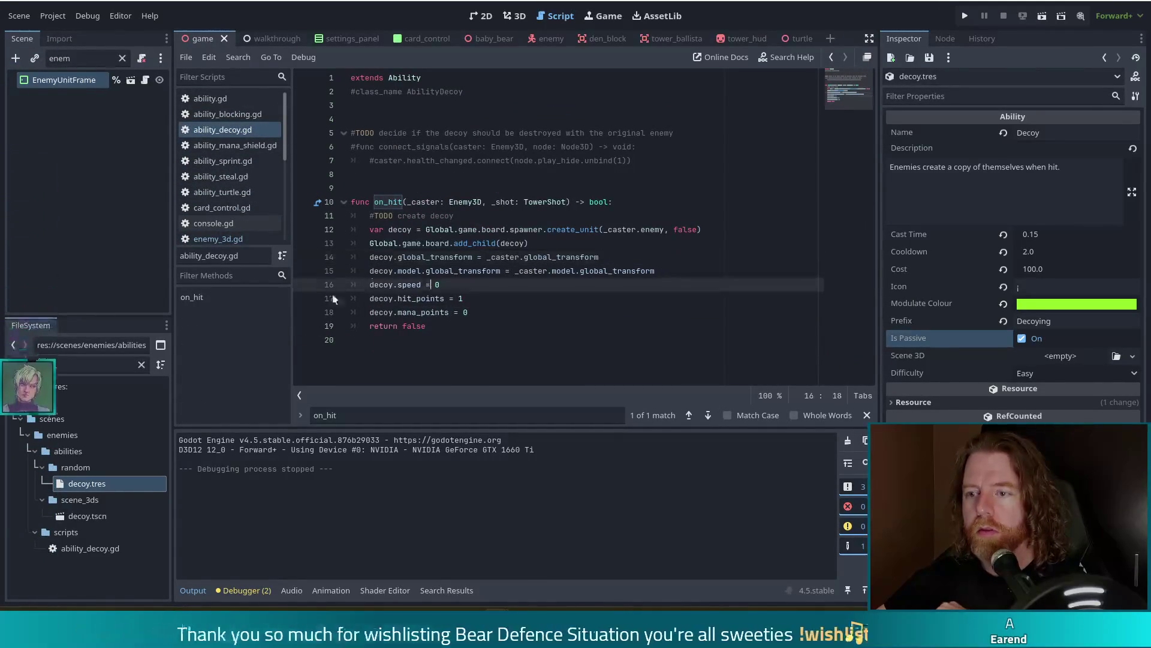
pyautogui.doubleClick(422, 325)
pyautogui.write('true')
# Comment out the decoy.hit_points = 1 line on line 17 and relaunch the game
pyautogui.click(454, 256)
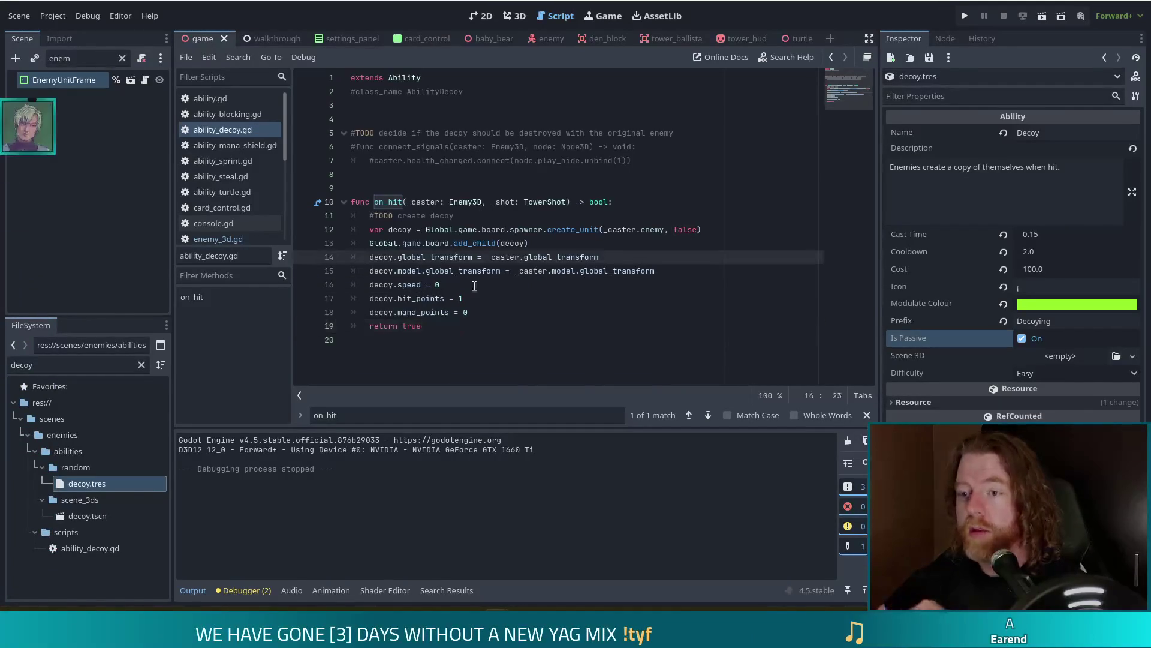
pyautogui.click(431, 278)
pyautogui.click(474, 298)
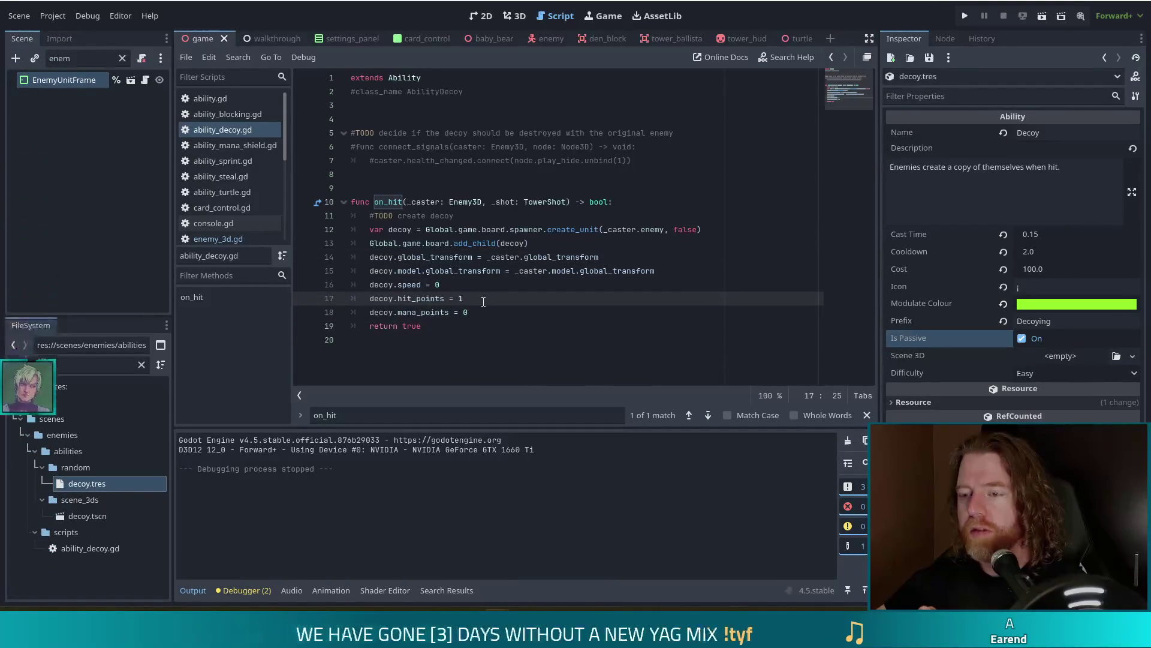
pyautogui.click(371, 299)
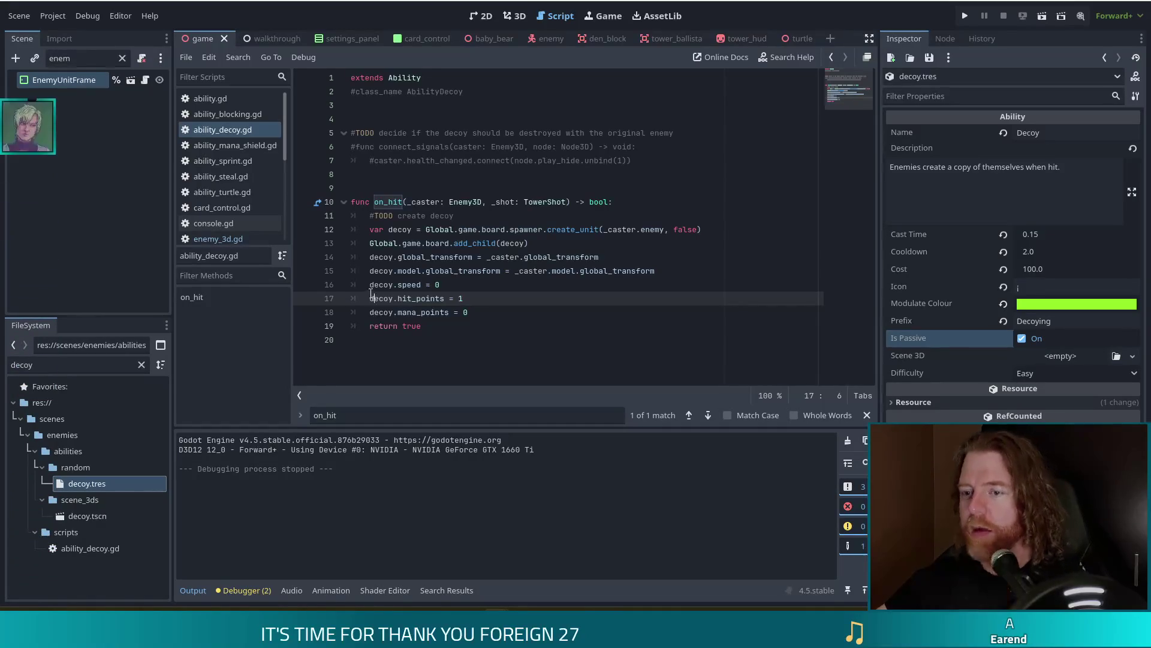
pyautogui.write('#')
pyautogui.hotkey('ctrl', 'z')
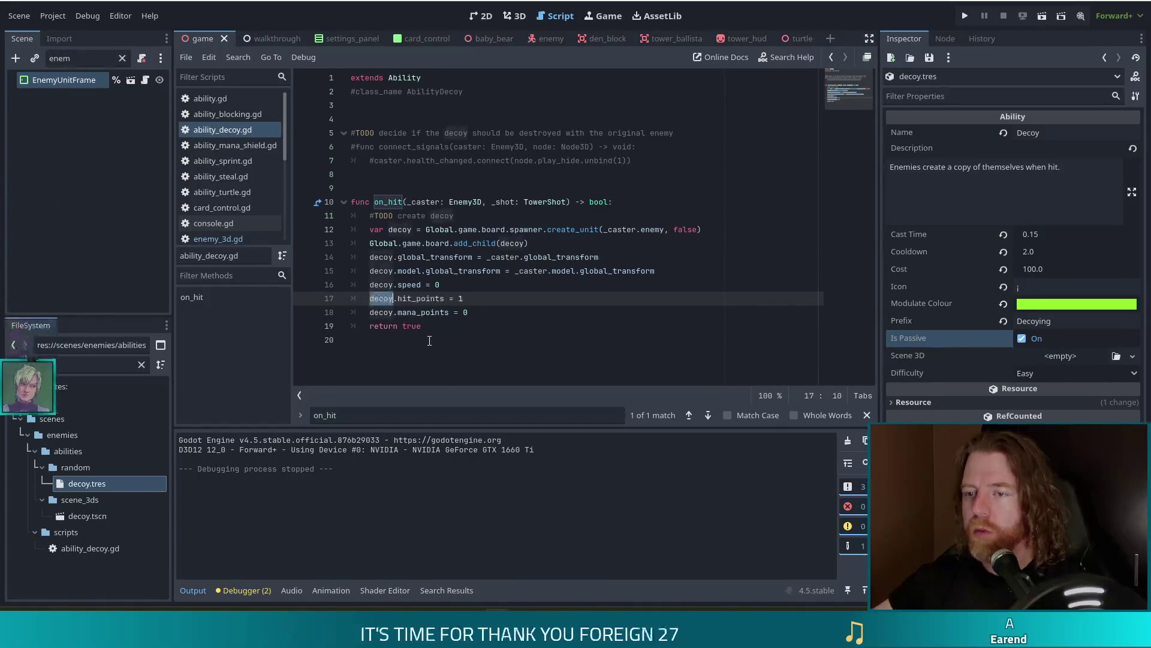
pyautogui.write('#')
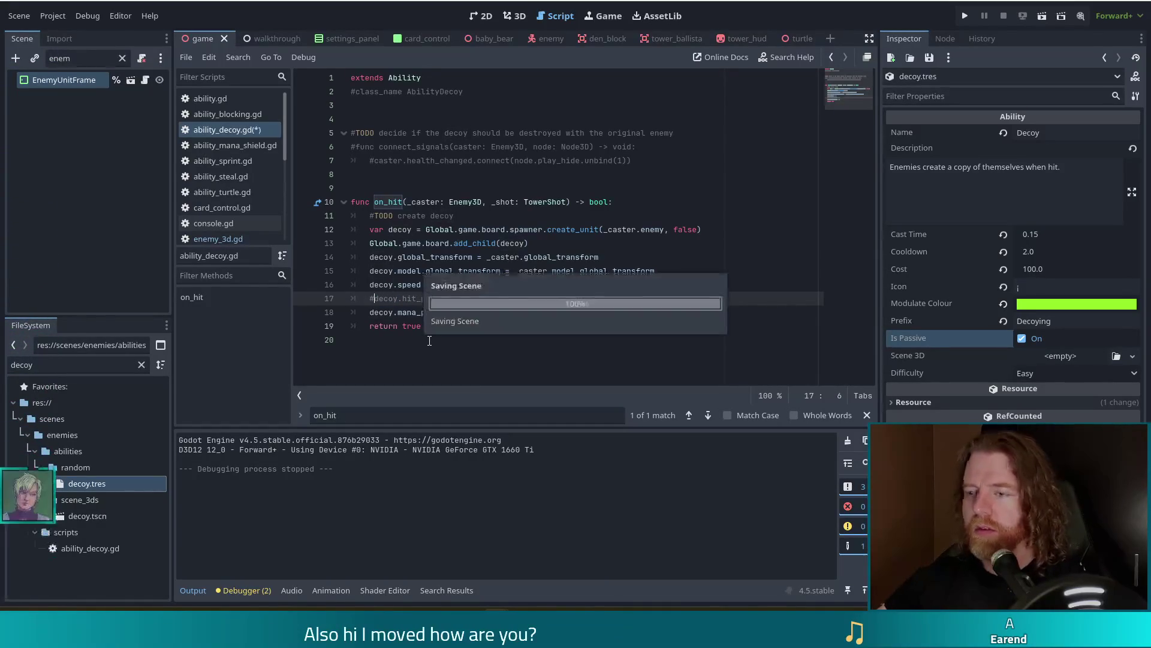
pyautogui.press('Escape')
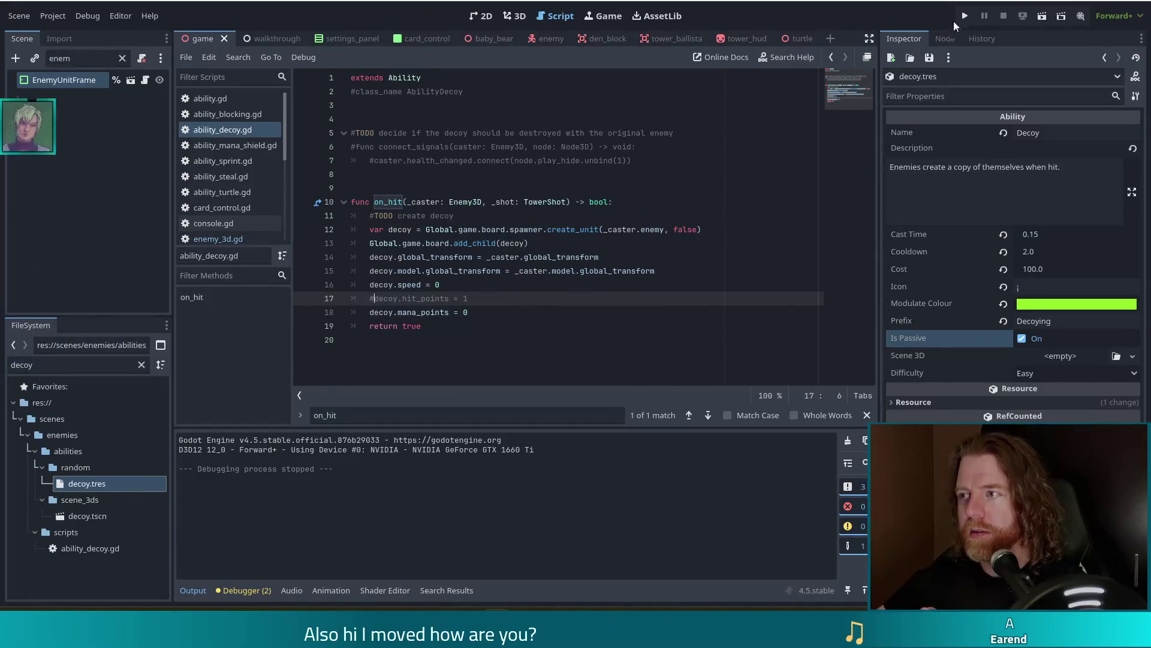
pyautogui.click(965, 16)
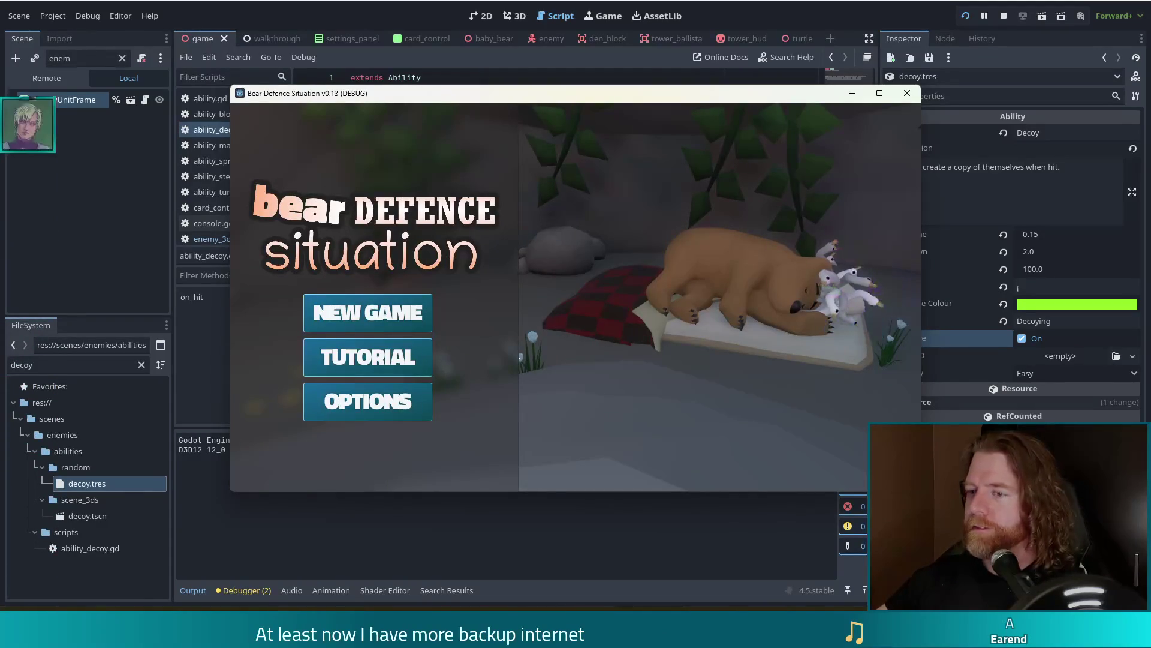
# Start a new game and enter set_ability decoy in the debug console
pyautogui.click(395, 309)
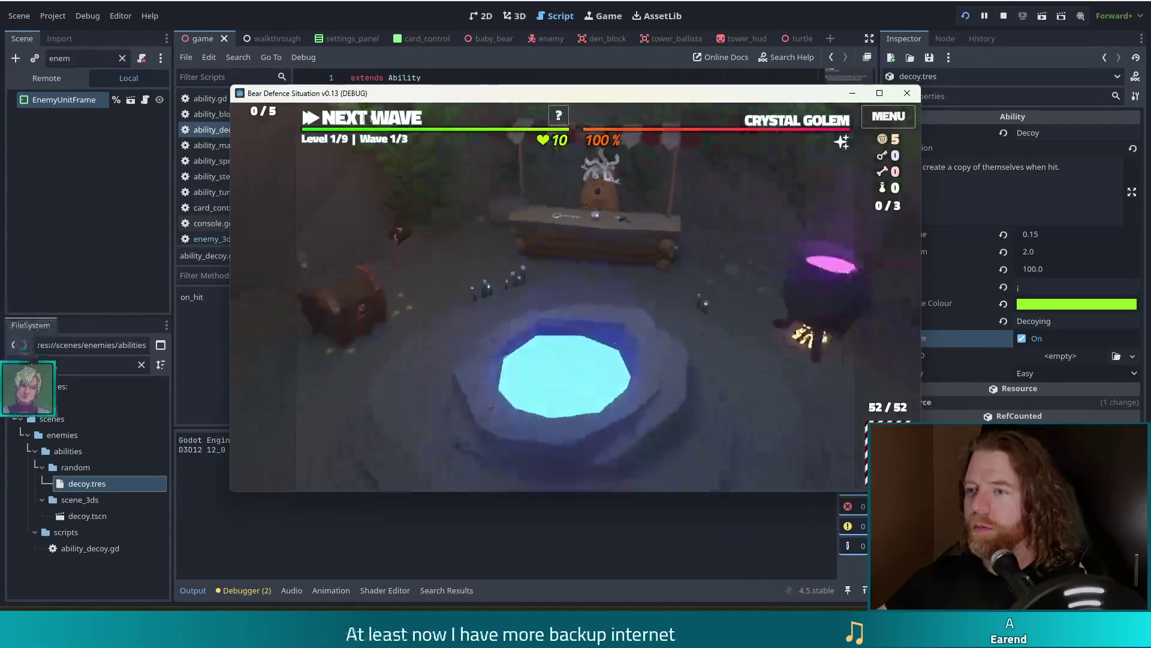
pyautogui.moveTo(792, 120)
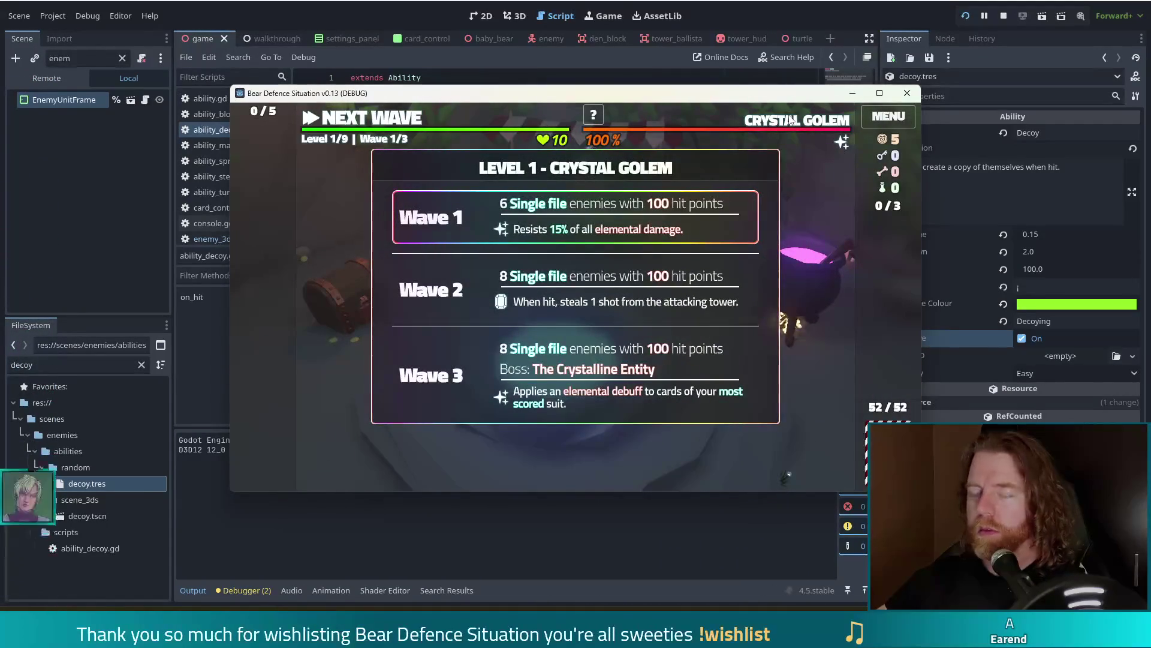
pyautogui.press('`')
pyautogui.write('set_ab')
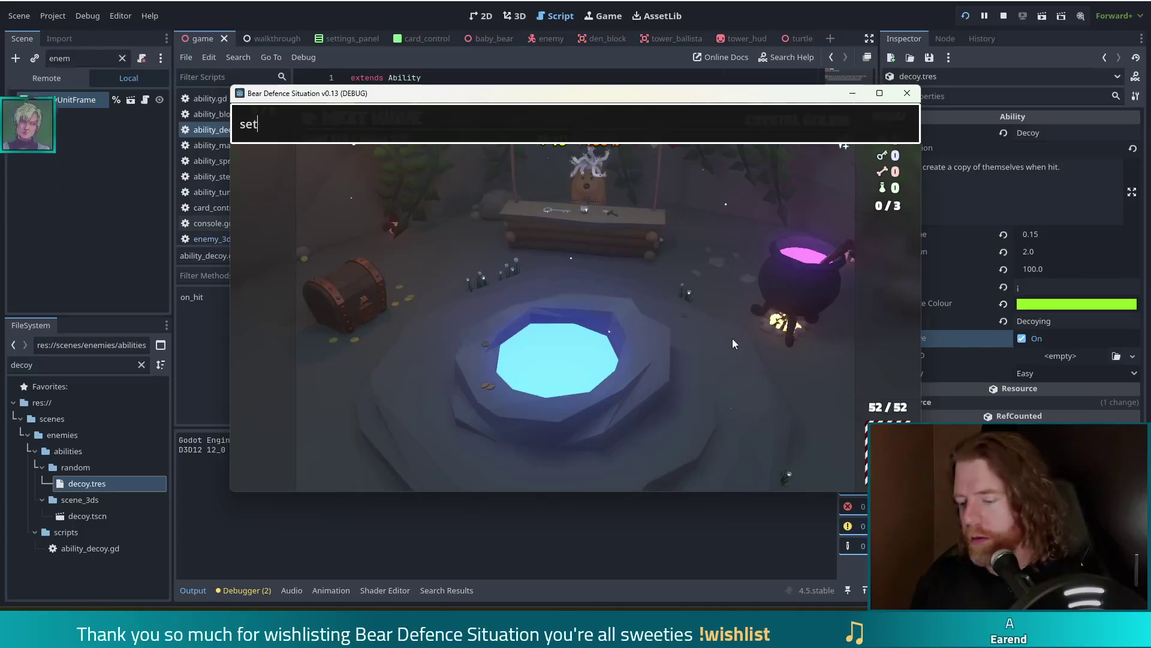
pyautogui.write('ility decoy')
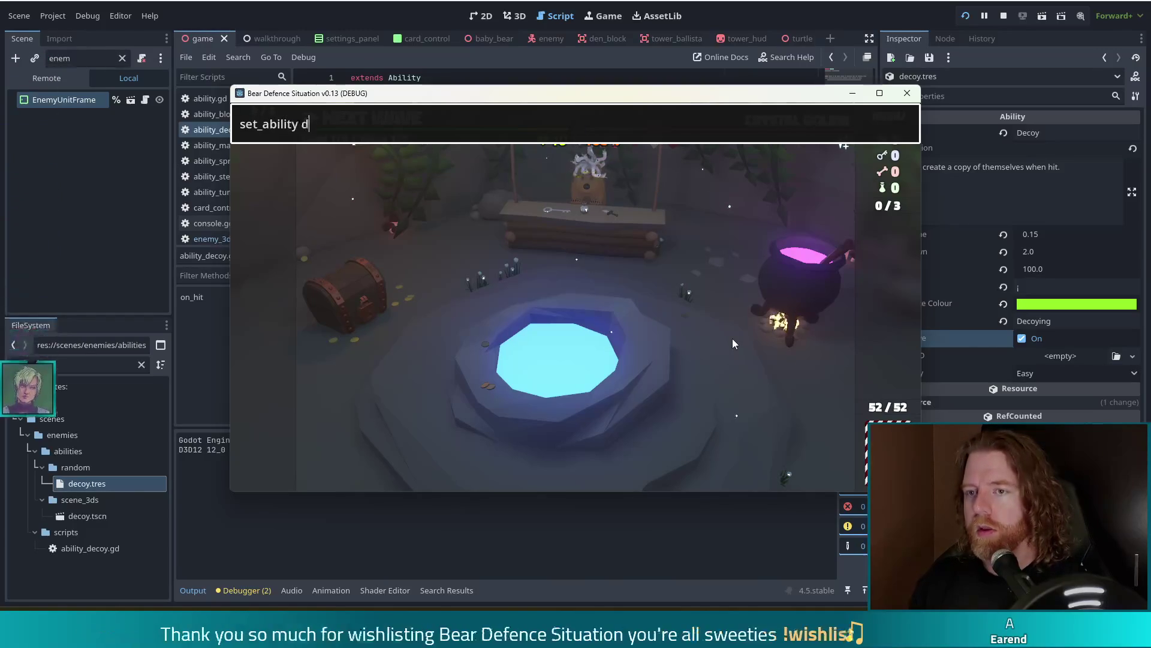
pyautogui.press('Return')
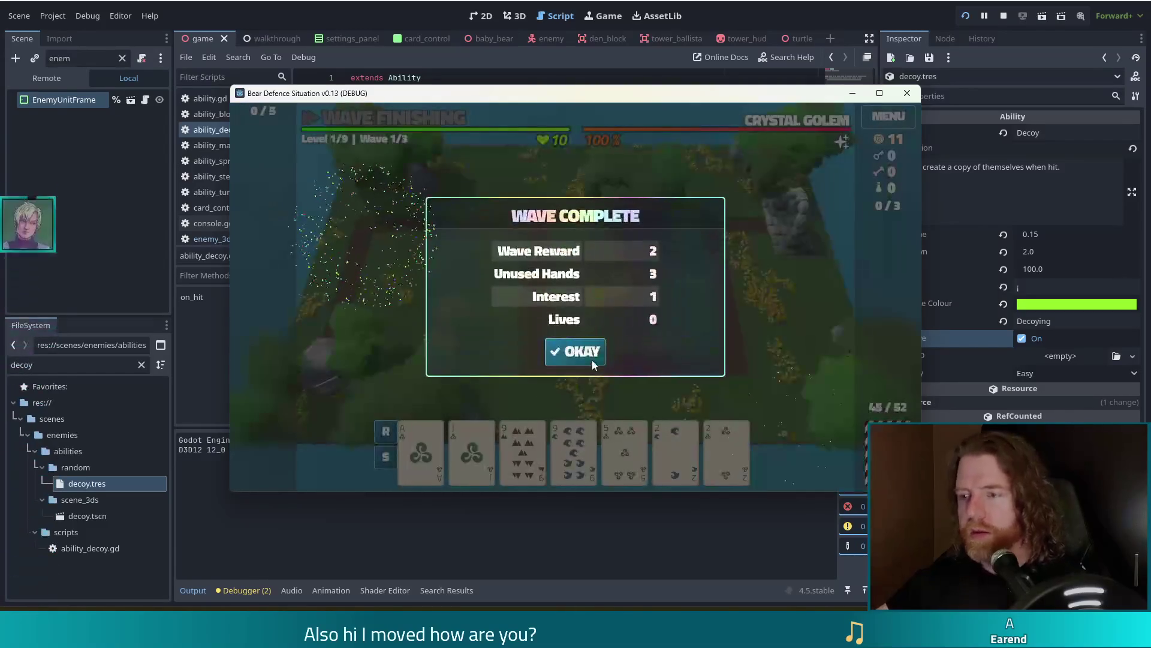
# Build a ballista tower with the 9 of Water card mid-field and start wave 2
pyautogui.click(591, 356)
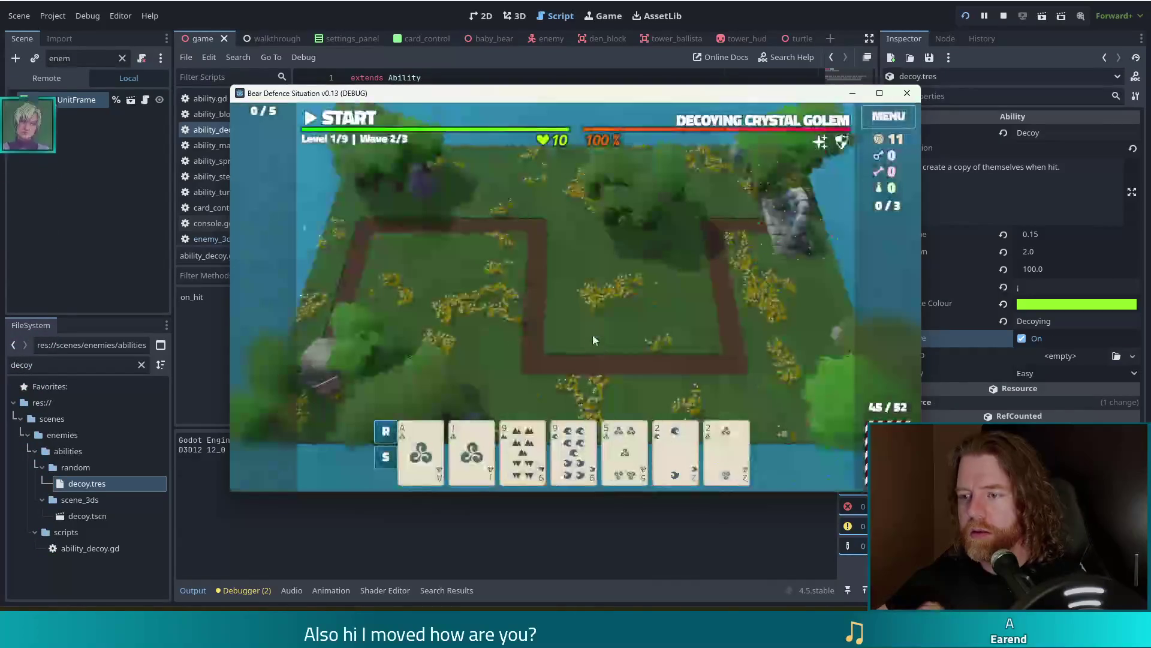
pyautogui.click(571, 460)
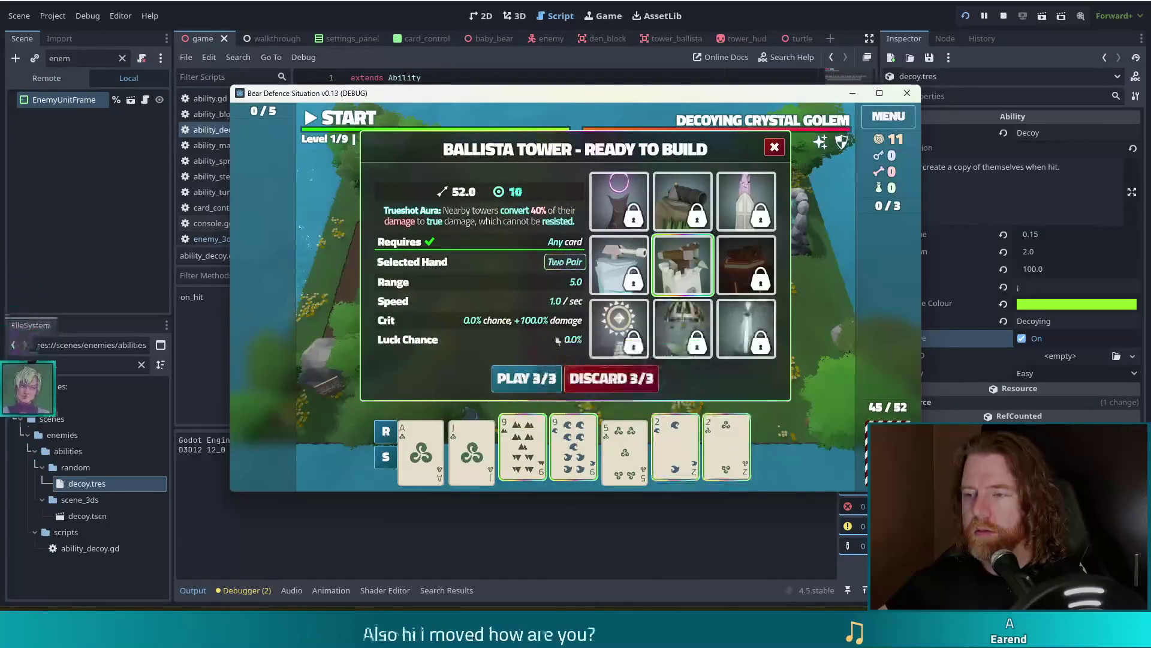
pyautogui.click(523, 376)
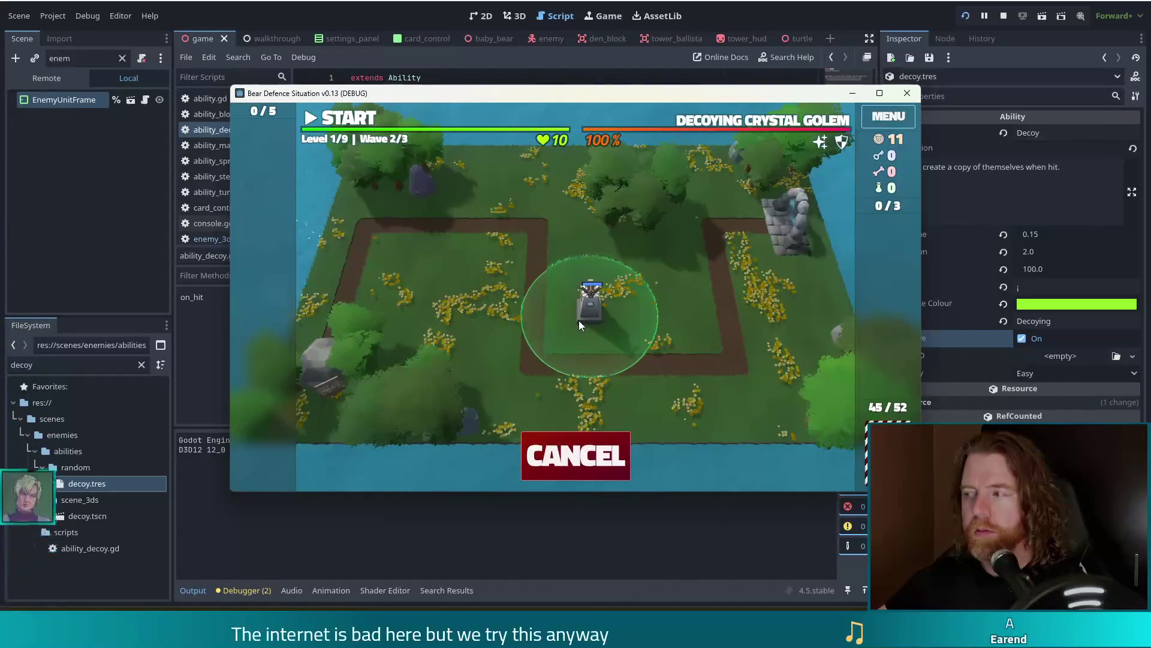
pyautogui.click(579, 324)
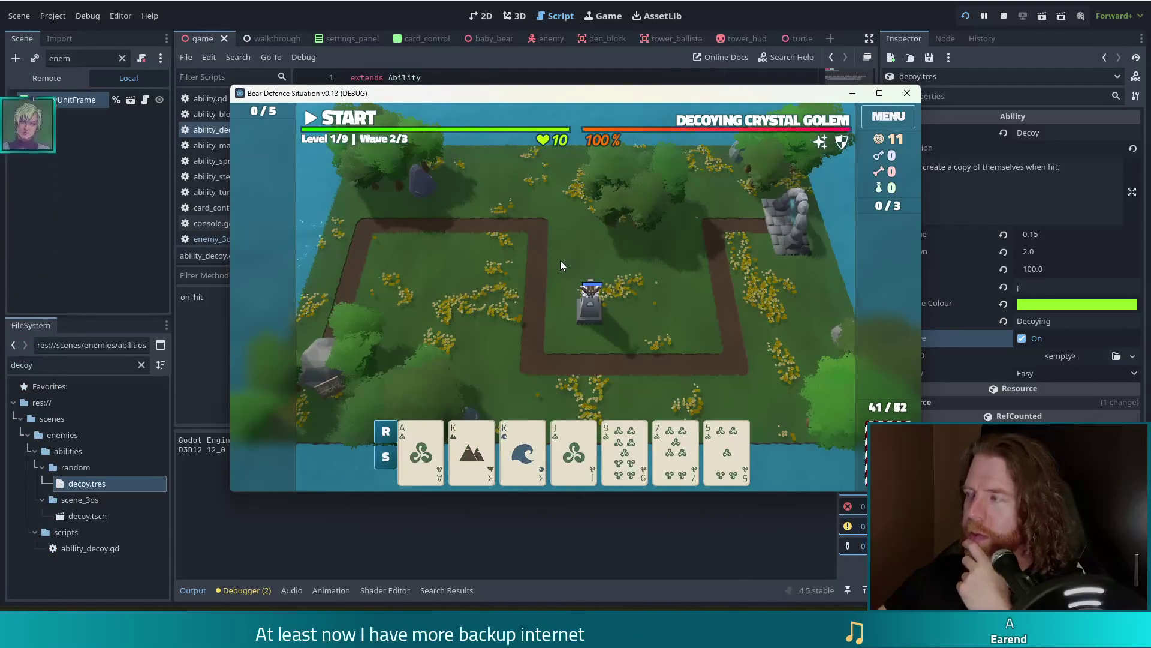
pyautogui.click(356, 120)
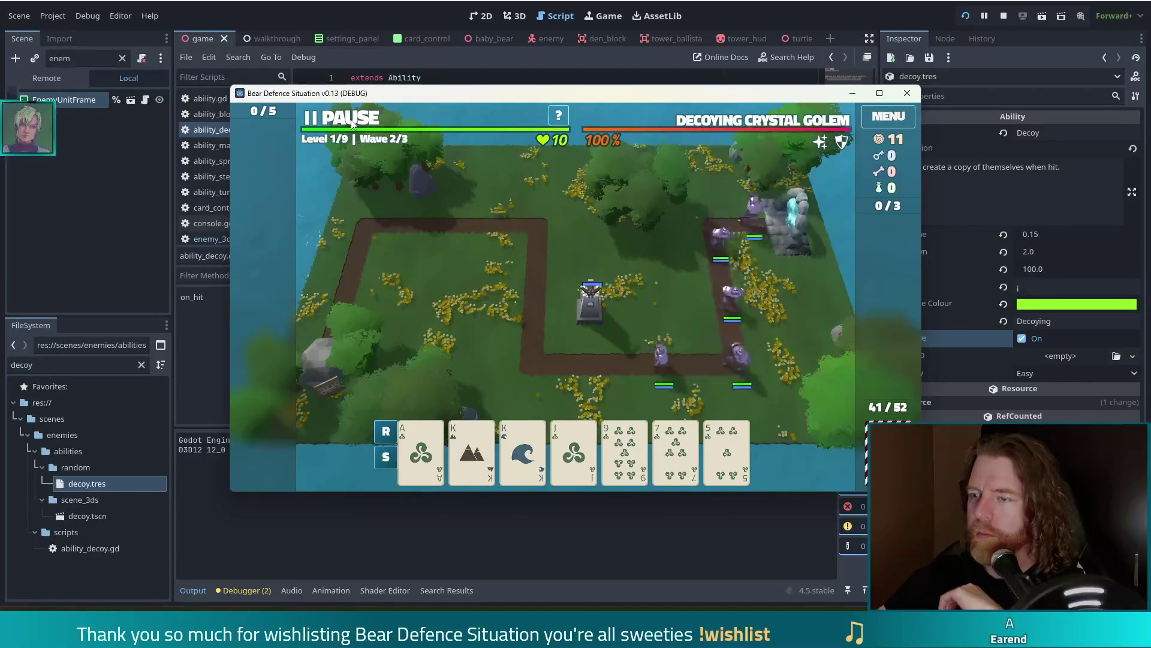
# Pause mid-wave, stop the playtest, and return to the commented hit_points line
pyautogui.click(352, 123)
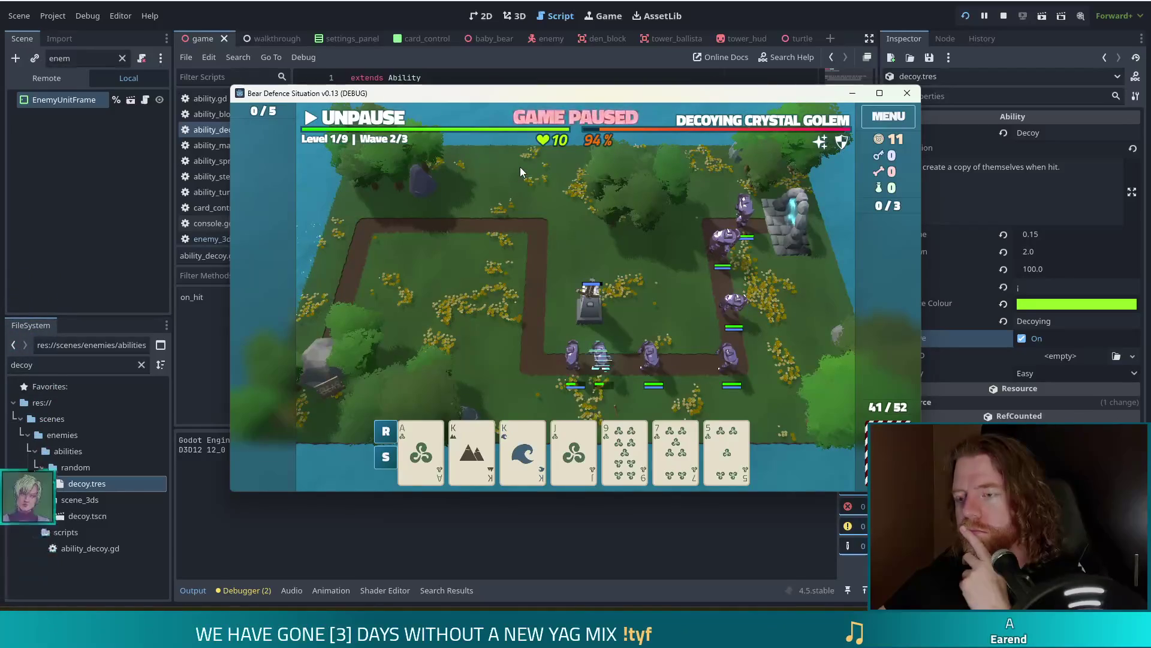
pyautogui.click(1004, 16)
pyautogui.click(489, 301)
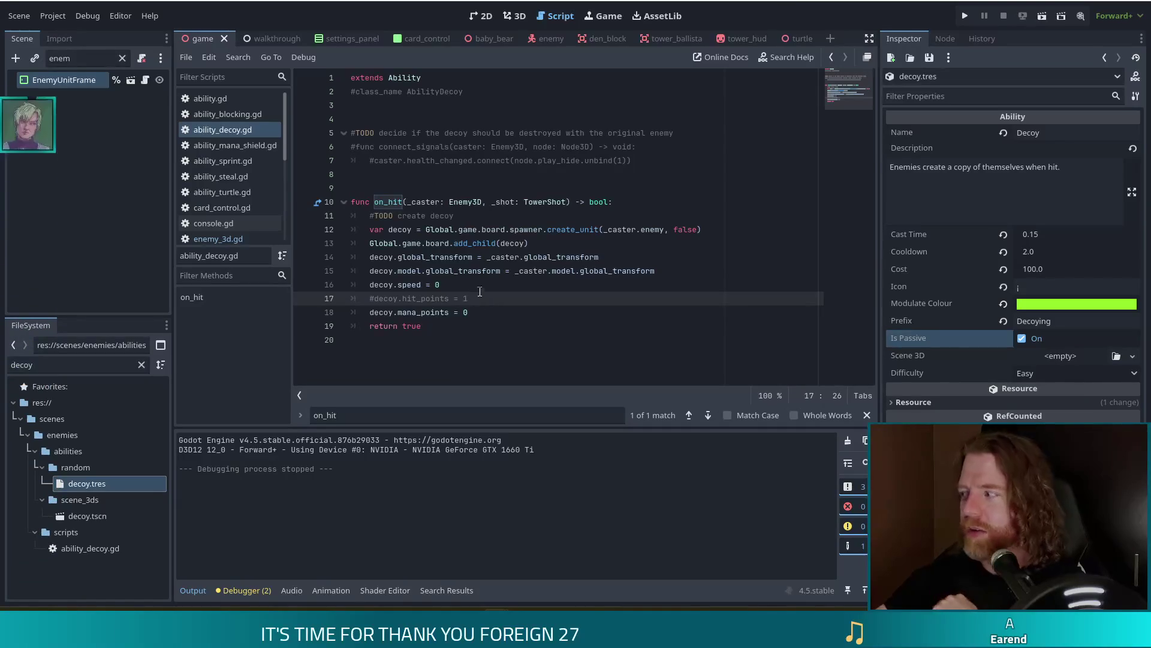
pyautogui.click(587, 244)
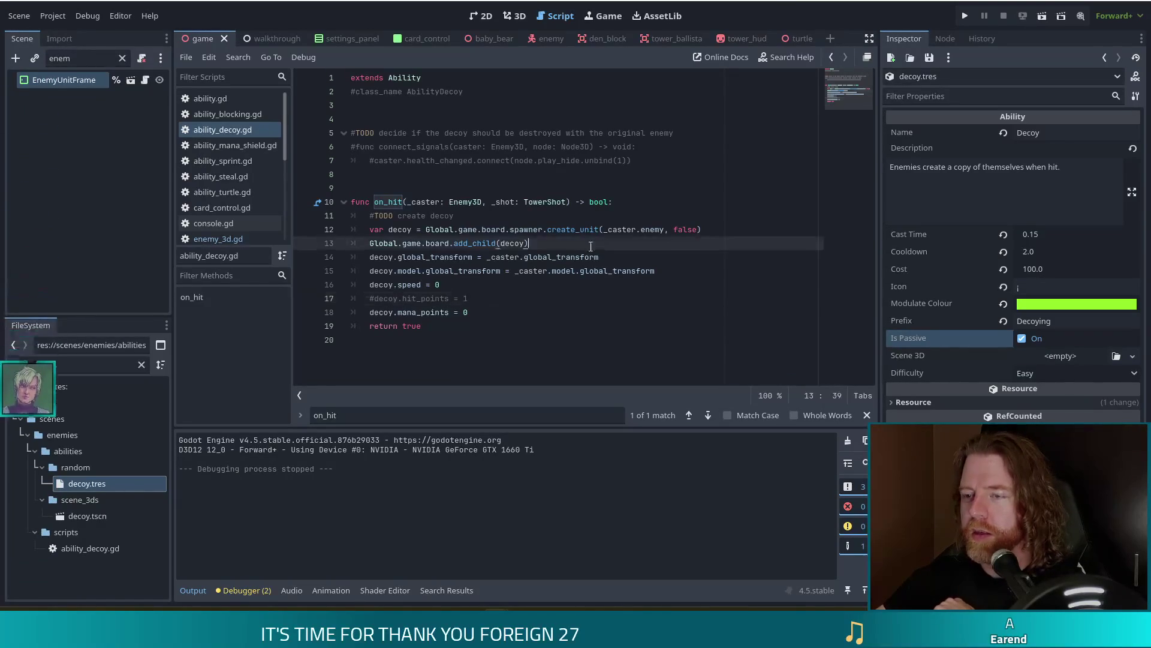
pyautogui.click(652, 258)
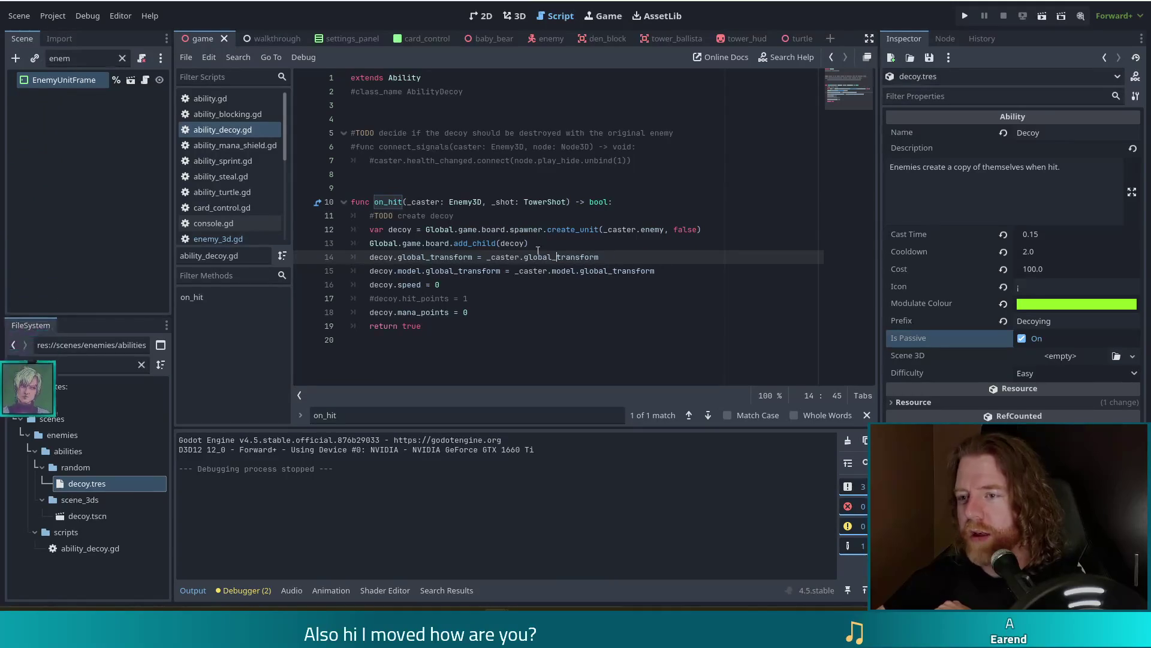
pyautogui.click(558, 242)
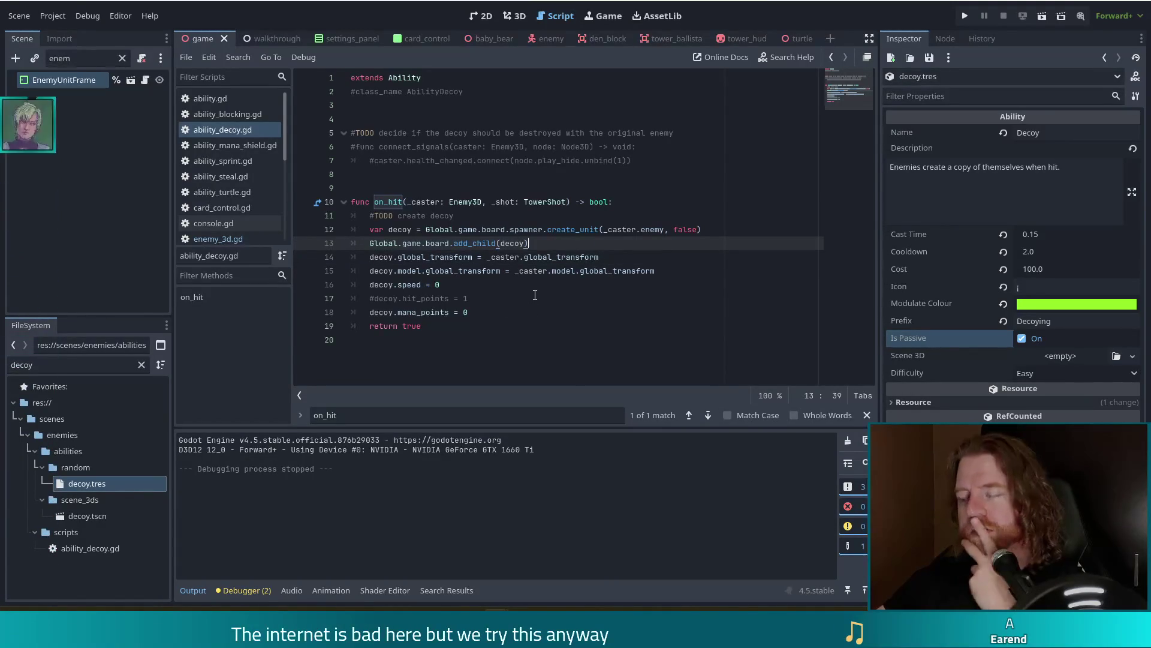
pyautogui.click(441, 285)
pyautogui.click(506, 312)
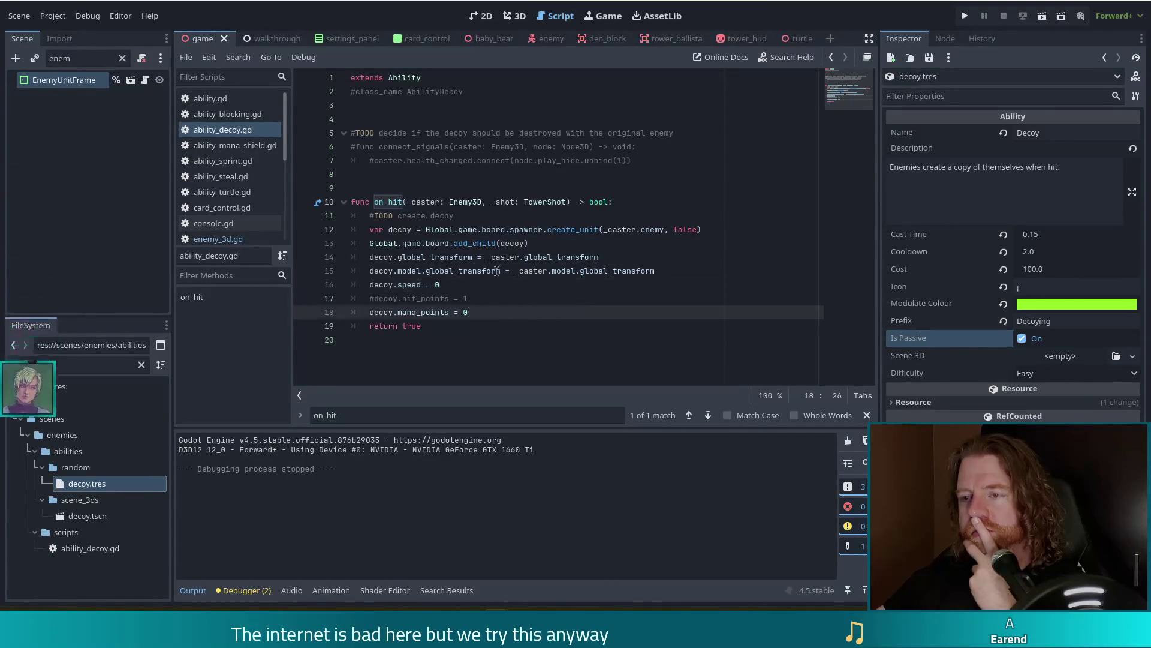
pyautogui.click(502, 256)
pyautogui.click(508, 308)
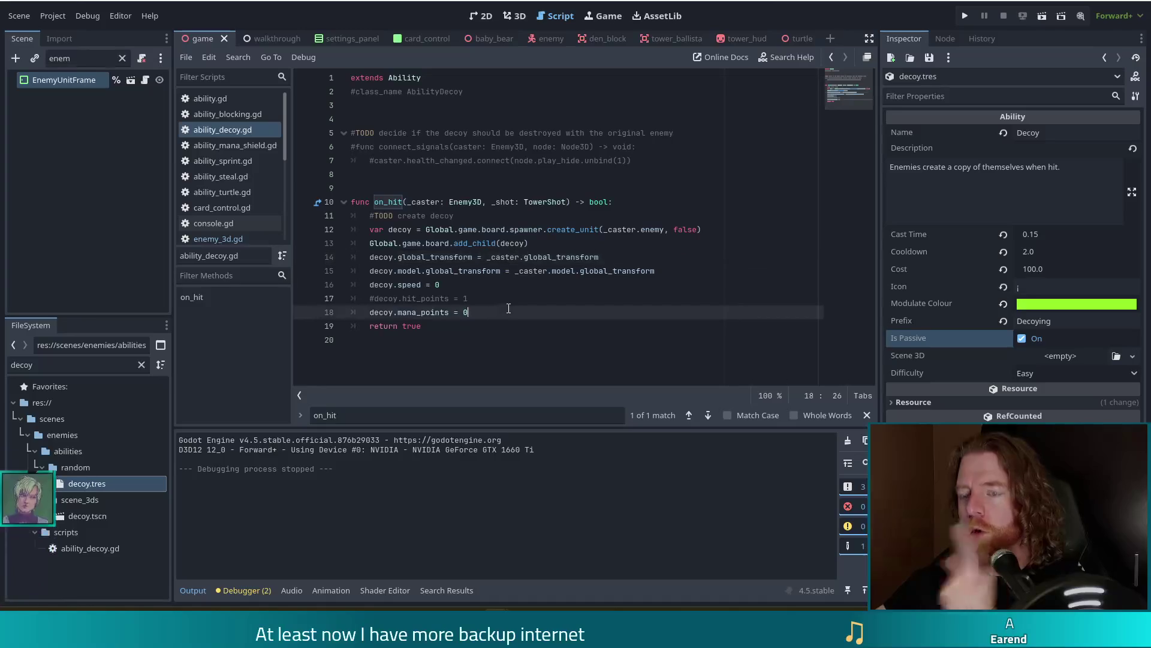
pyautogui.press('Return')
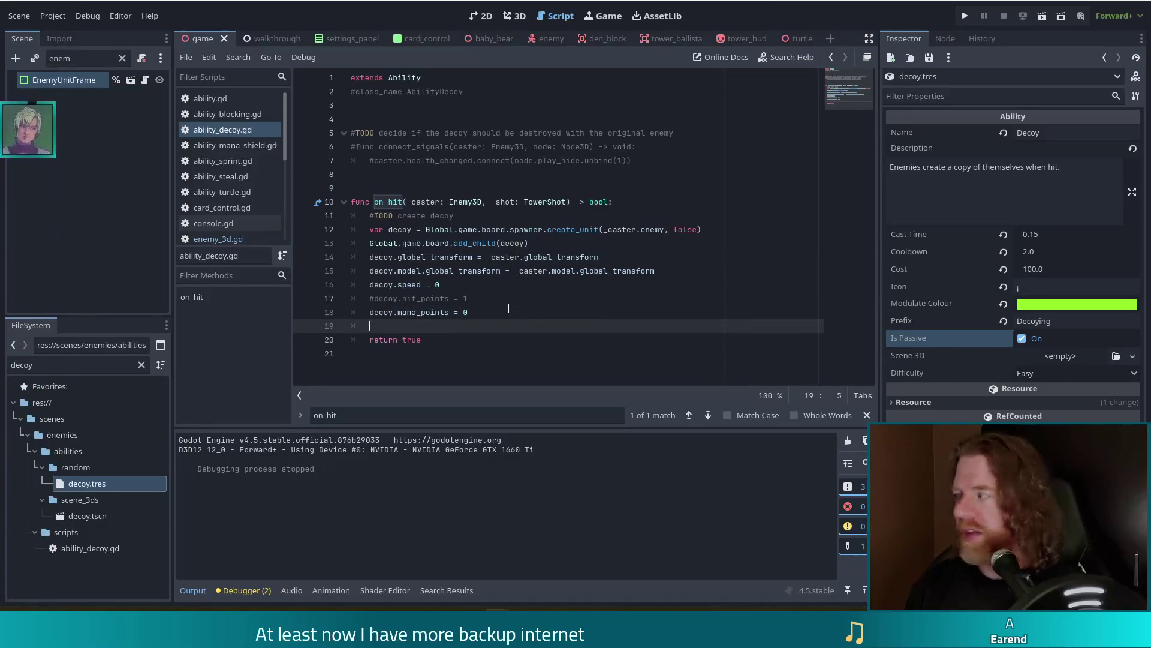
pyautogui.write('get_tre')
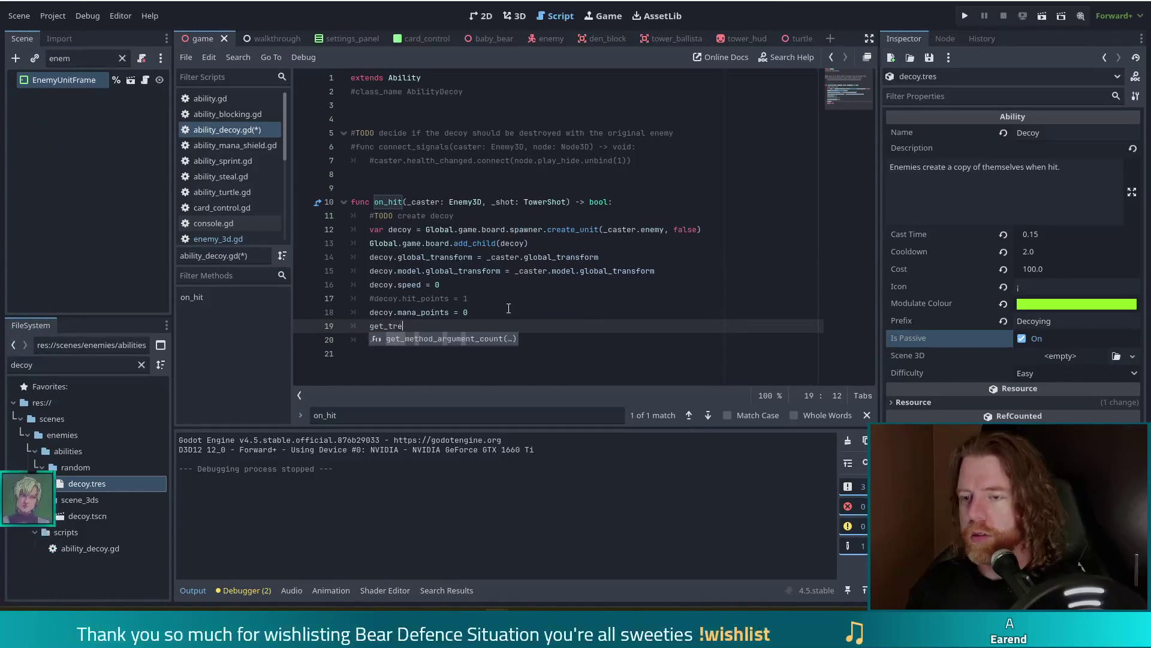
pyautogui.press('BackSpace')
pyautogui.press('BackSpace')
pyautogui.press('BackSpace')
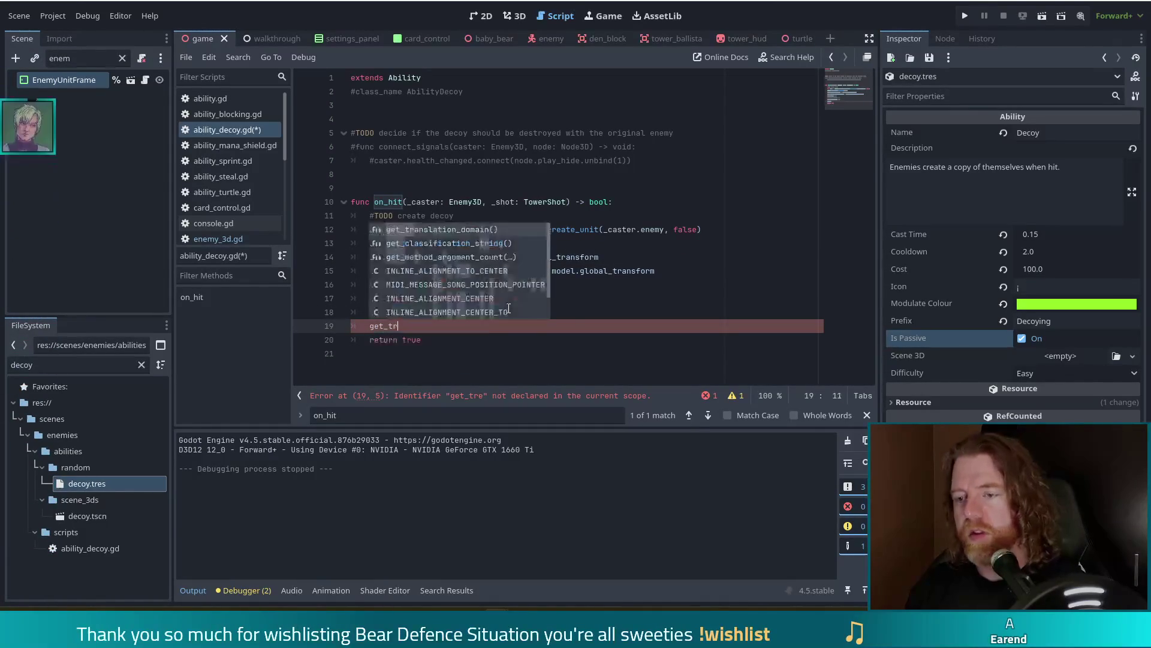
pyautogui.press('BackSpace')
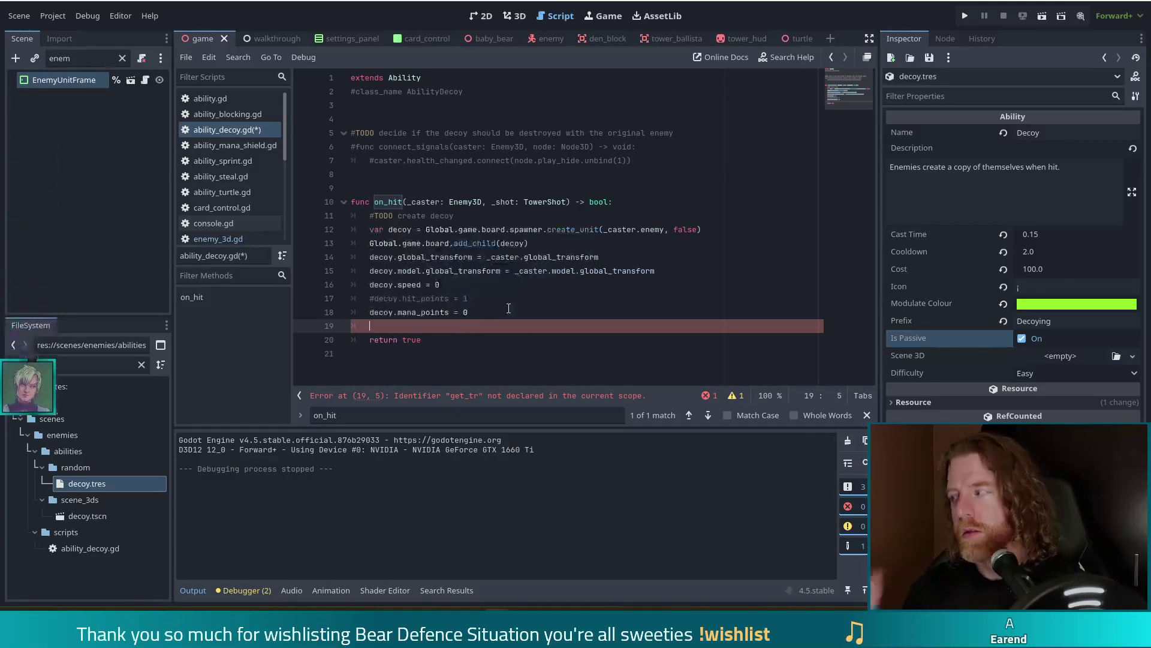
pyautogui.press('BackSpace')
pyautogui.press('BackSpace')
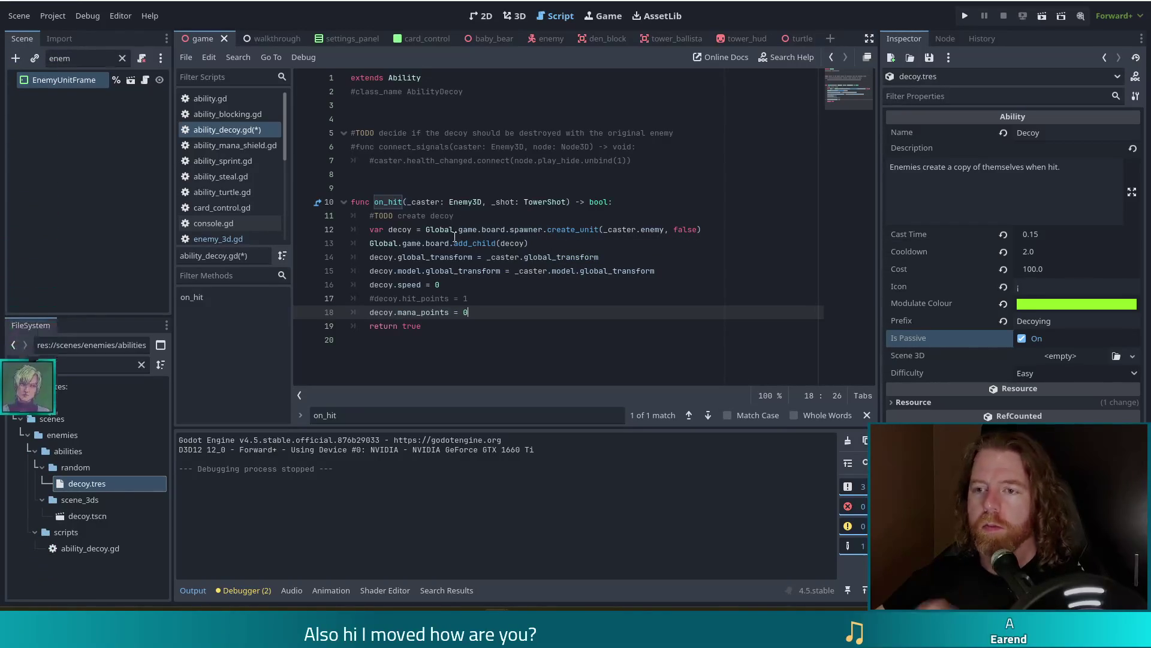
pyautogui.click(470, 241)
pyautogui.hotkey('ctrl', 's')
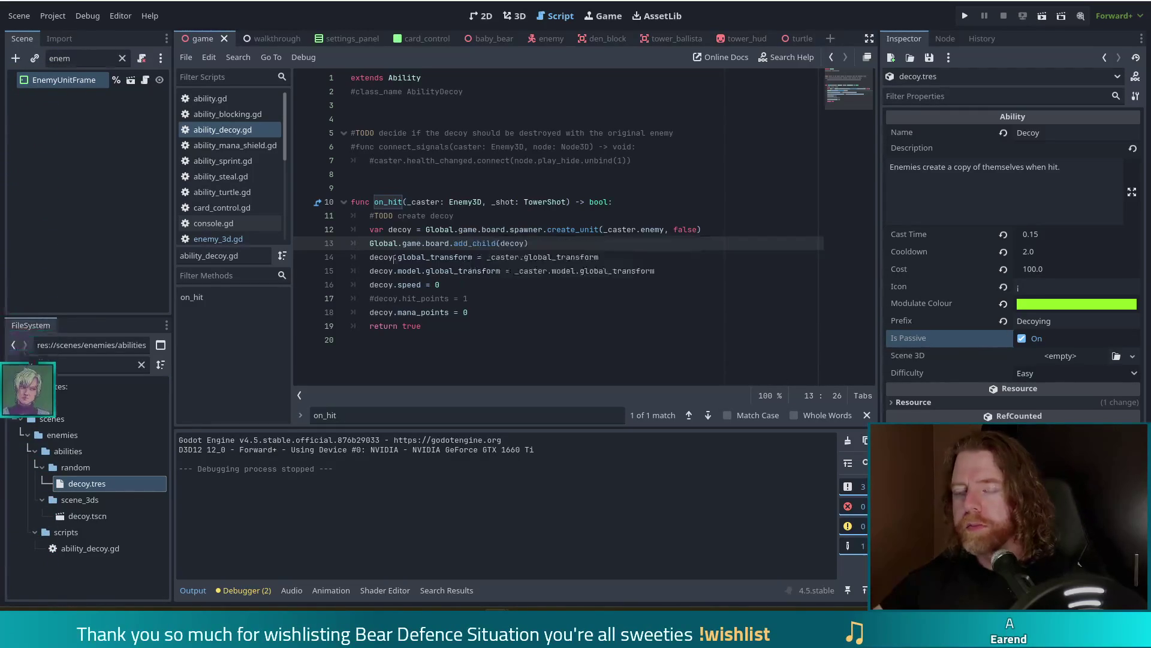
pyautogui.click(555, 249)
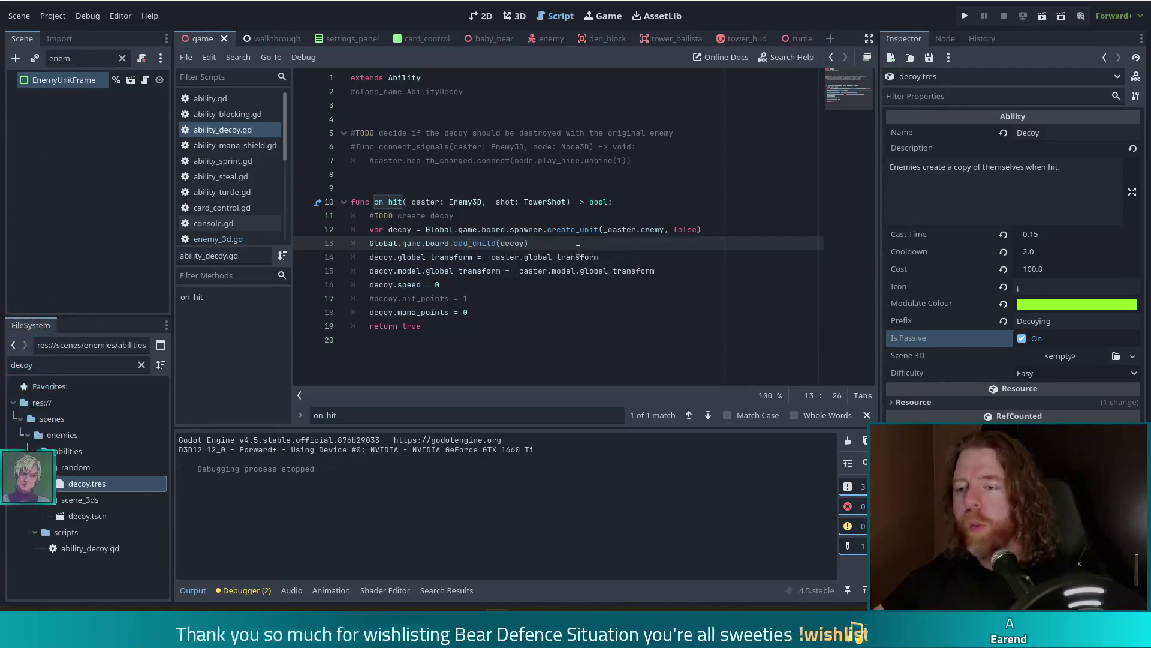
pyautogui.click(490, 313)
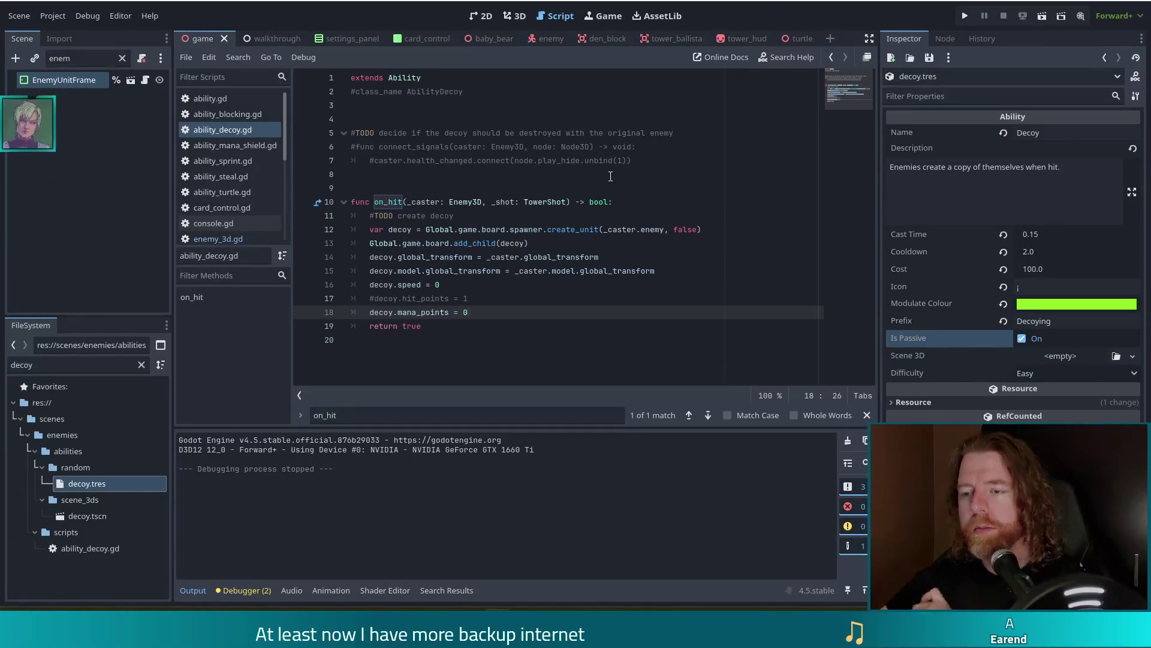
pyautogui.moveTo(498, 318); pyautogui.dragTo(486, 297)
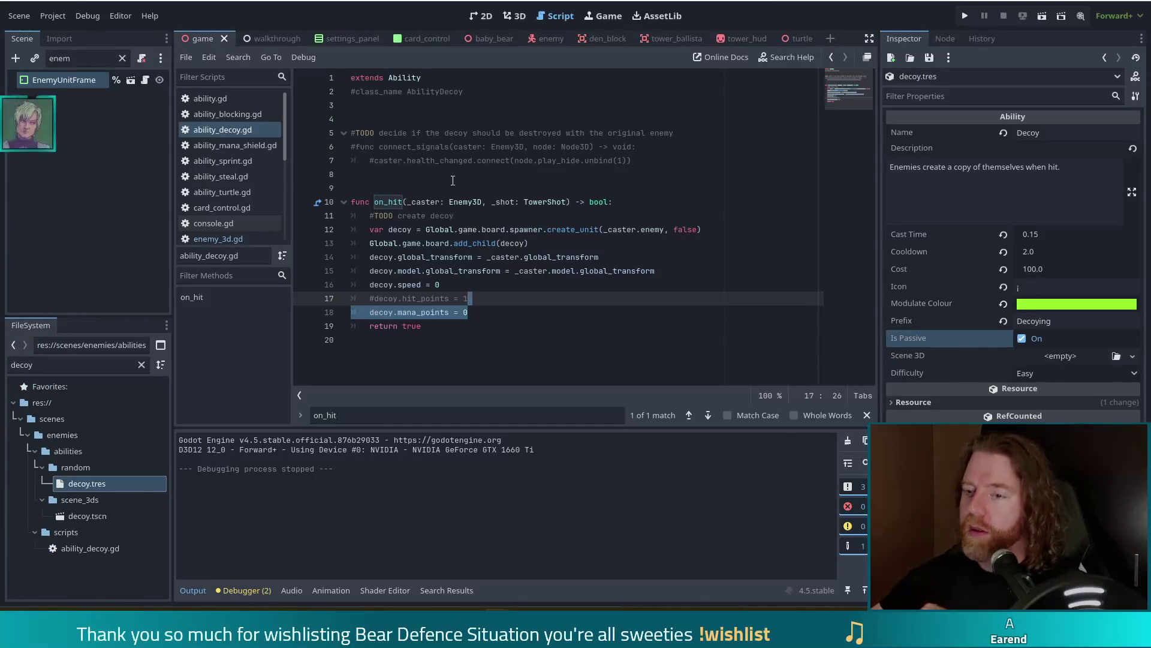
pyautogui.moveTo(488, 268)
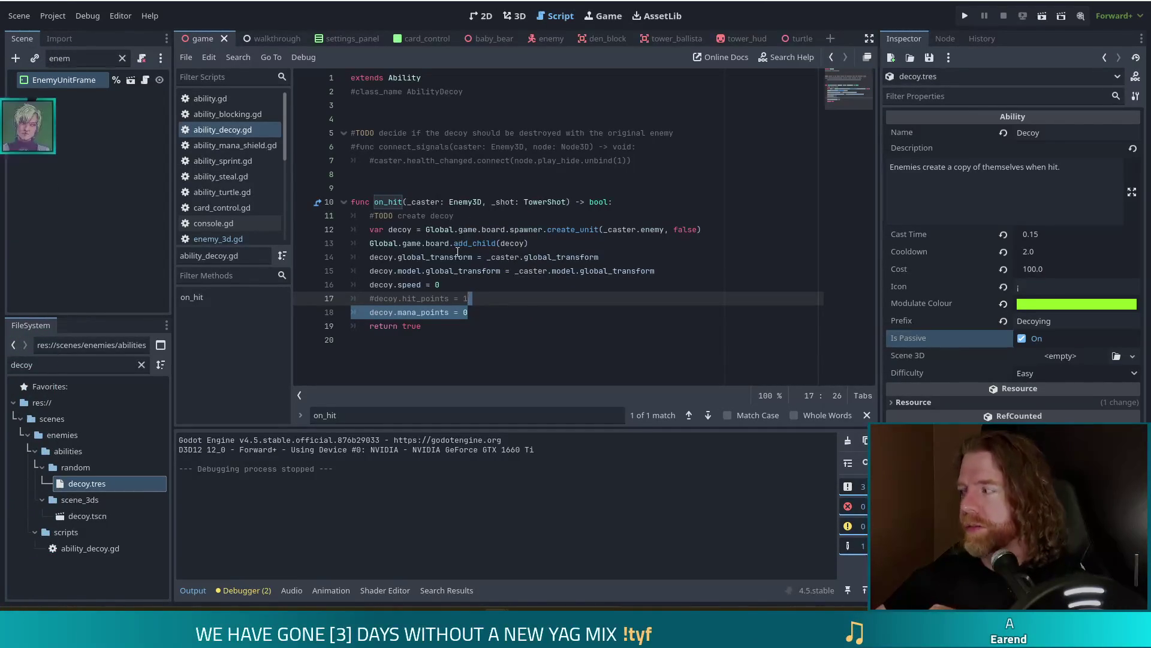
pyautogui.moveTo(458, 252)
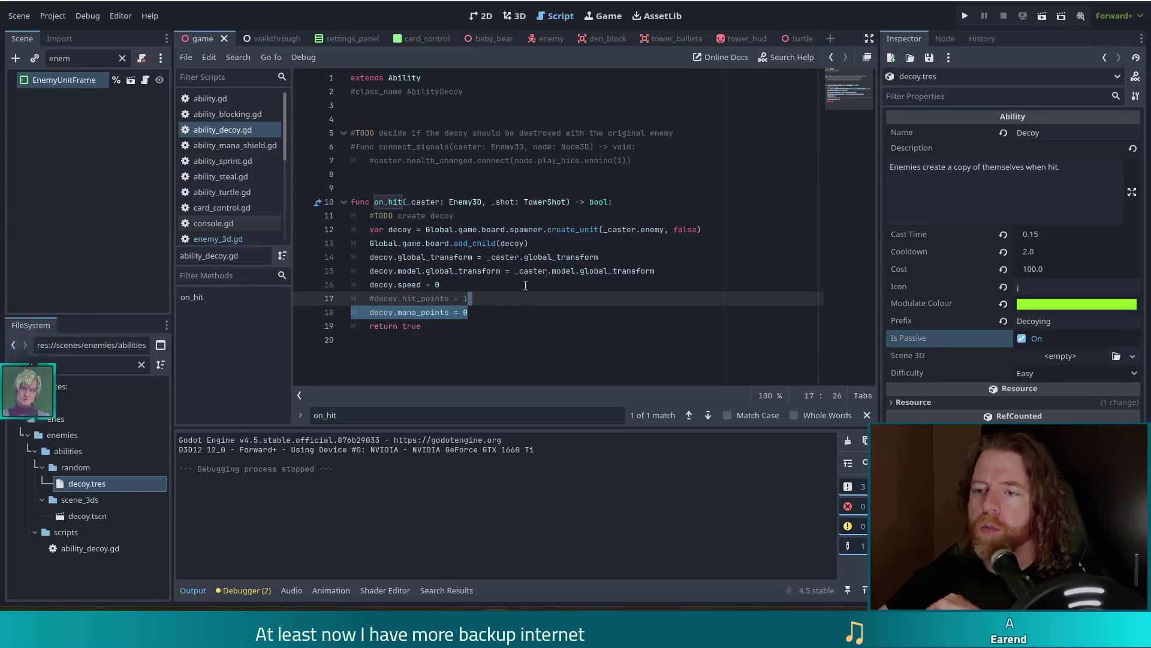
pyautogui.click(683, 270)
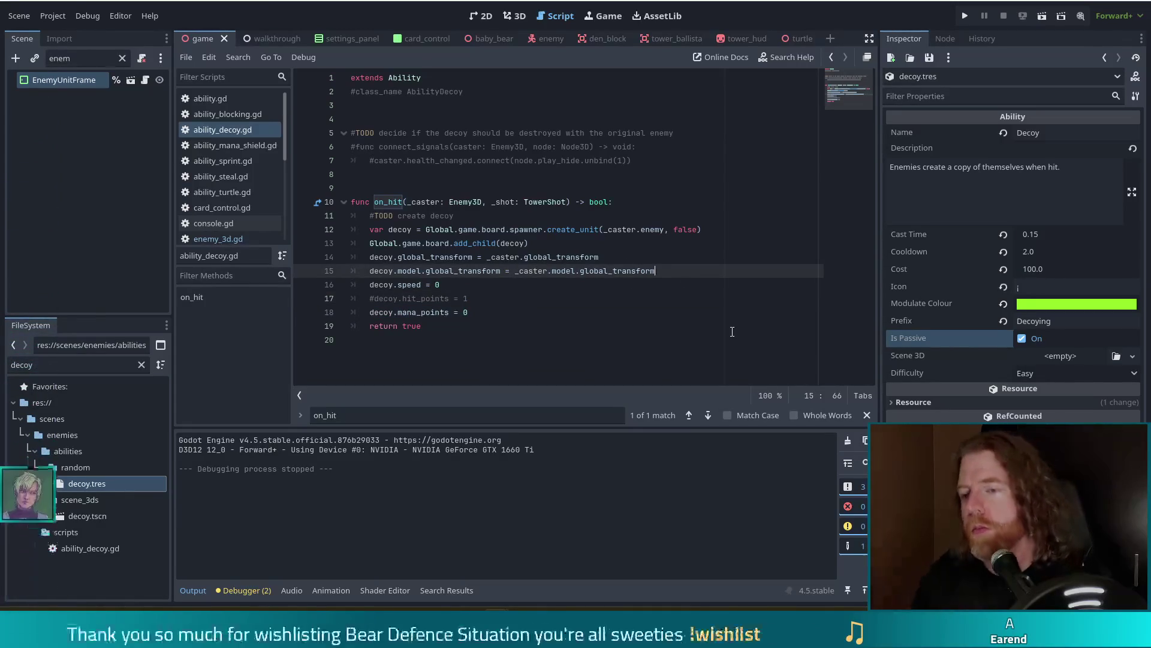
# Add decoy.global_position = _caster.last_last_destination on line 16, save, and run the game
pyautogui.press('Return')
pyautogui.write('.')
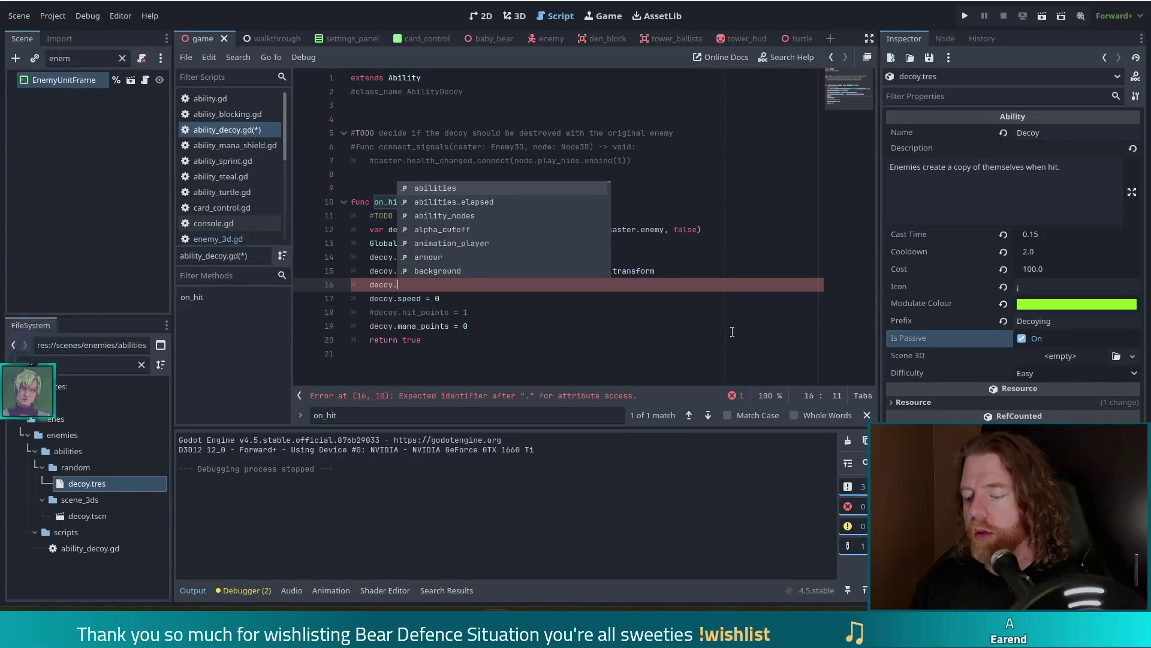
pyautogui.write('global_position ')
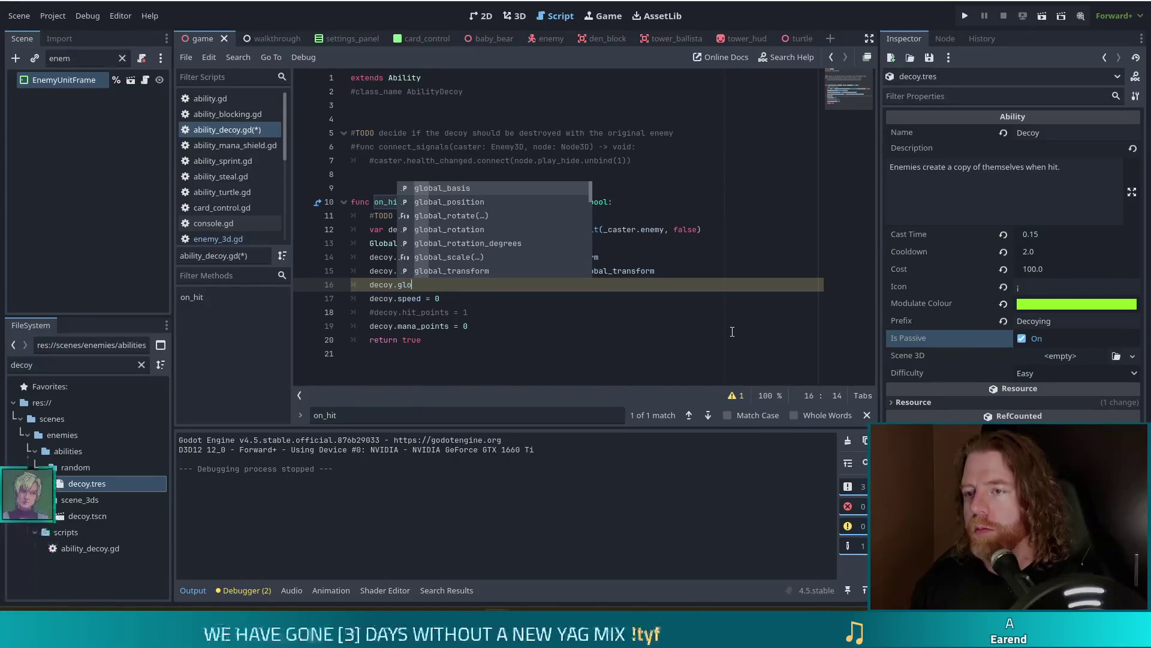
pyautogui.write('= ')
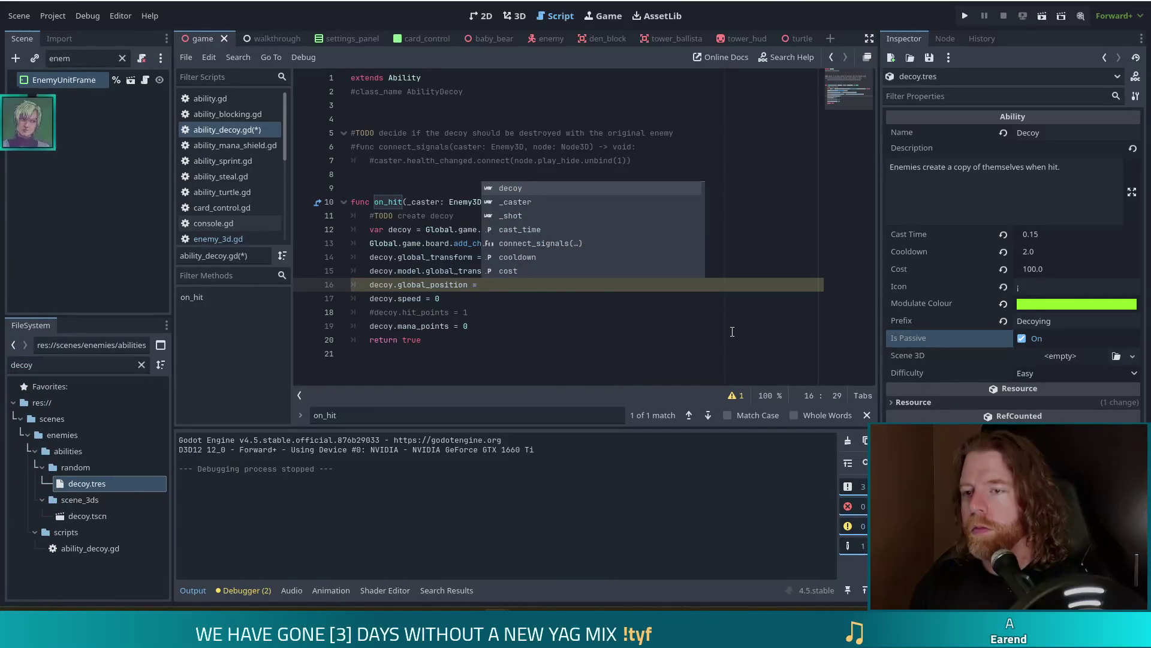
pyautogui.write('_caster.')
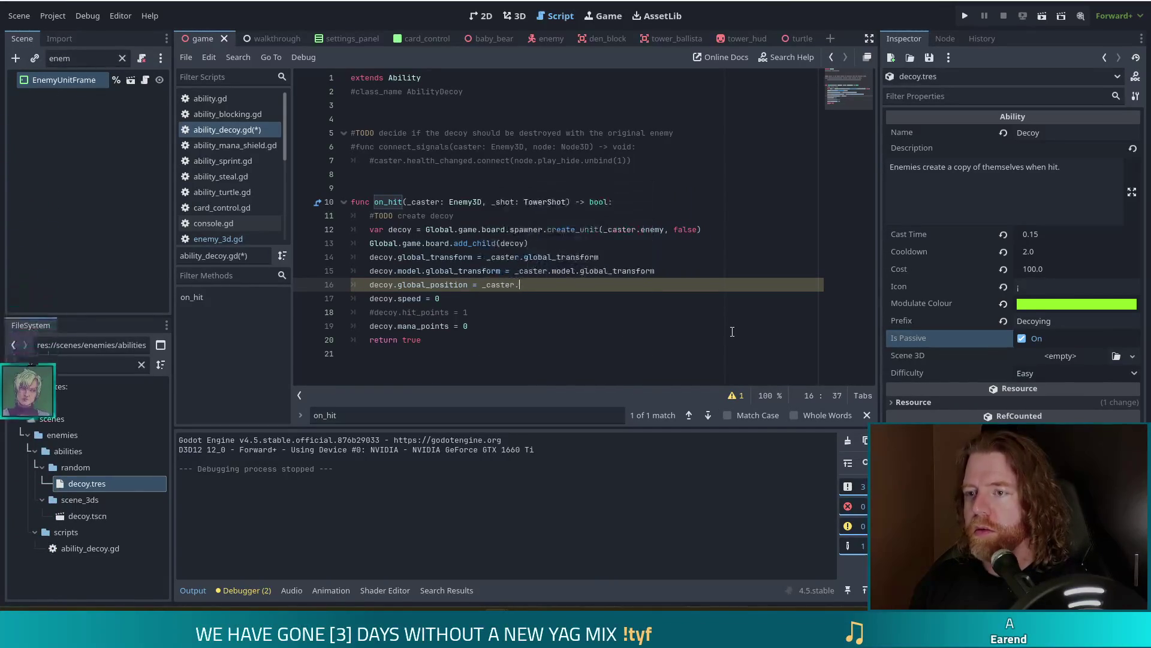
pyautogui.write('la')
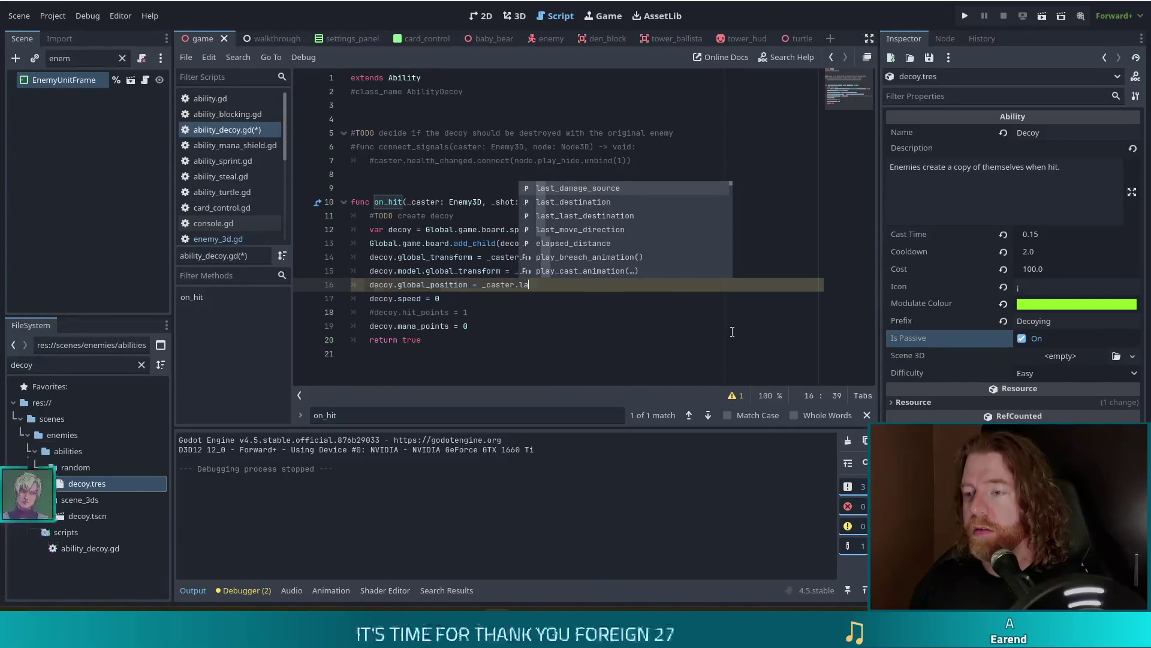
pyautogui.press('Down')
pyautogui.press('Down')
pyautogui.press('Return')
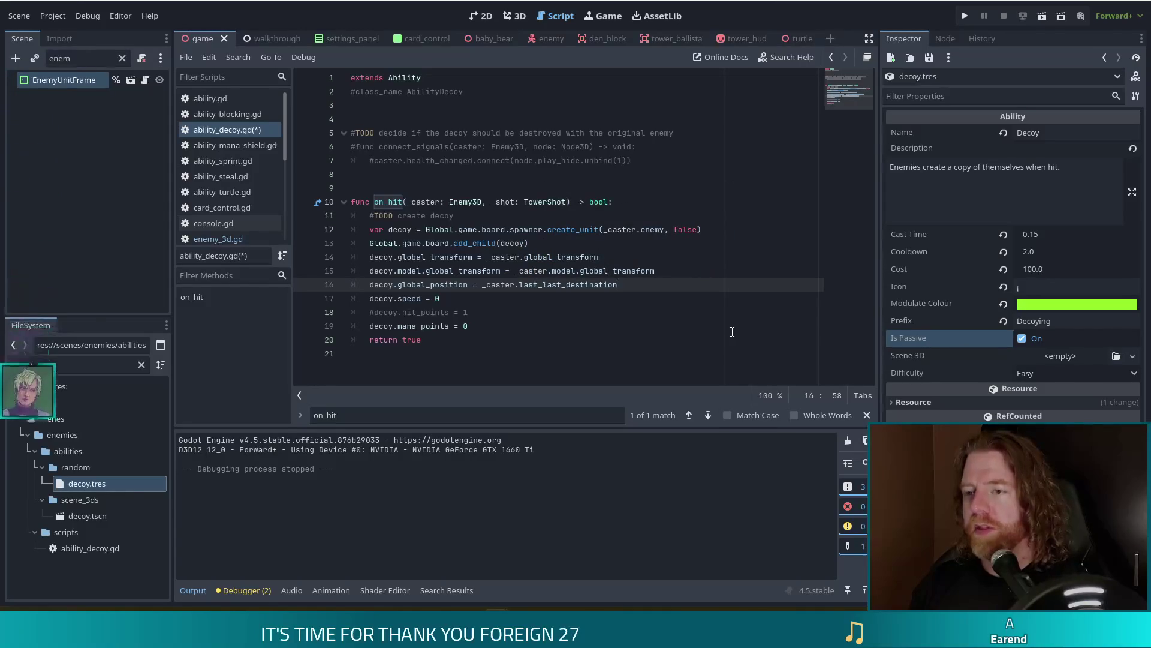
pyautogui.hotkey('ctrl', 's')
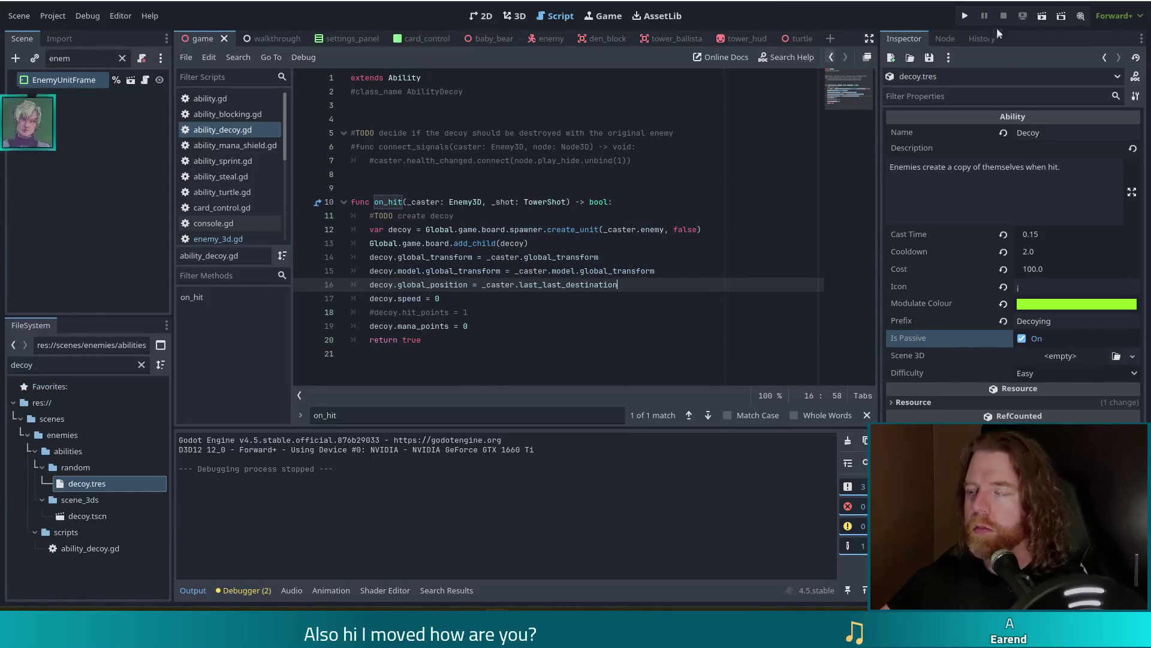
pyautogui.click(967, 17)
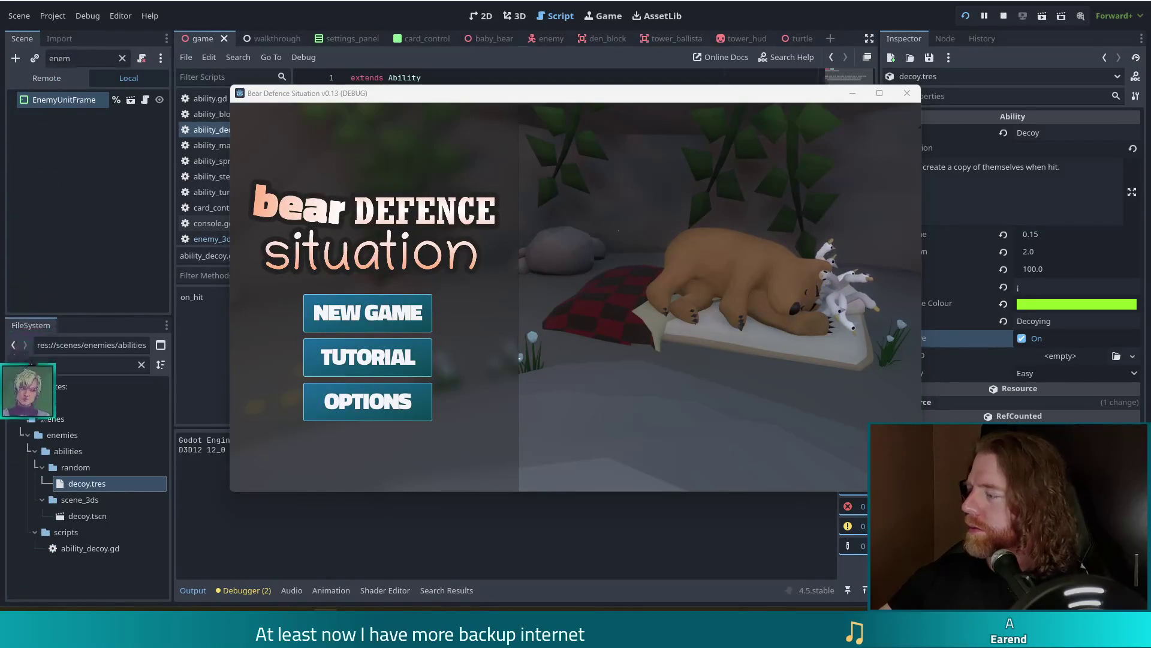
# Start a new game and run set_ability decoy in the game's command console
pyautogui.click(407, 313)
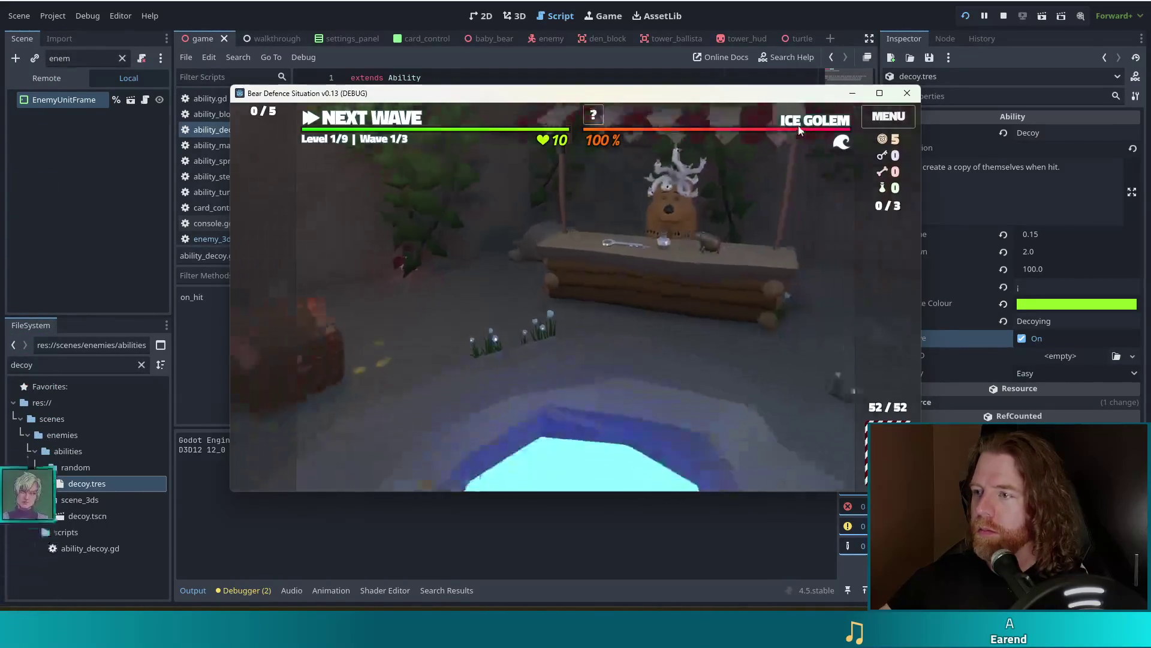
pyautogui.press('`')
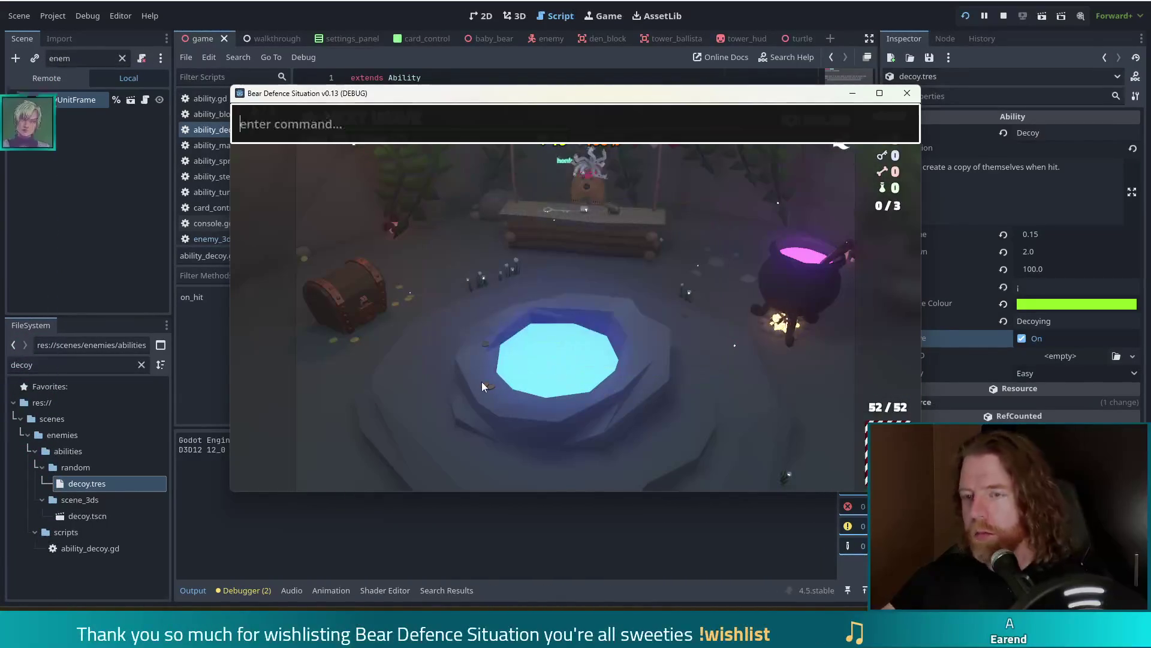
pyautogui.write('set_ability d')
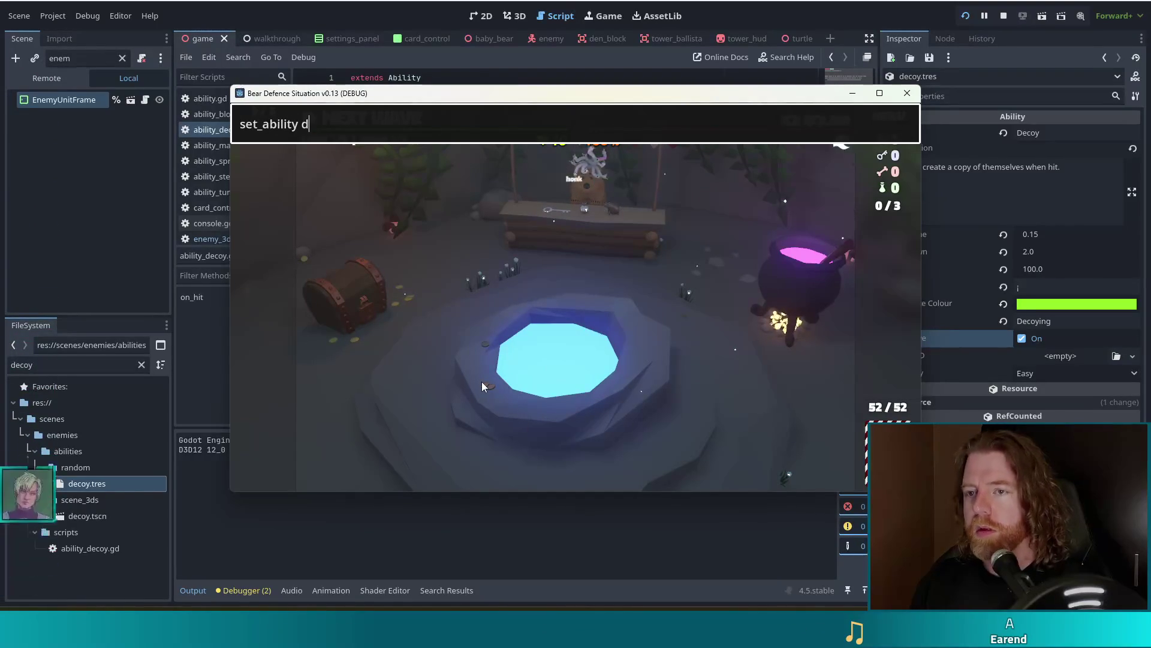
pyautogui.write('ecoy')
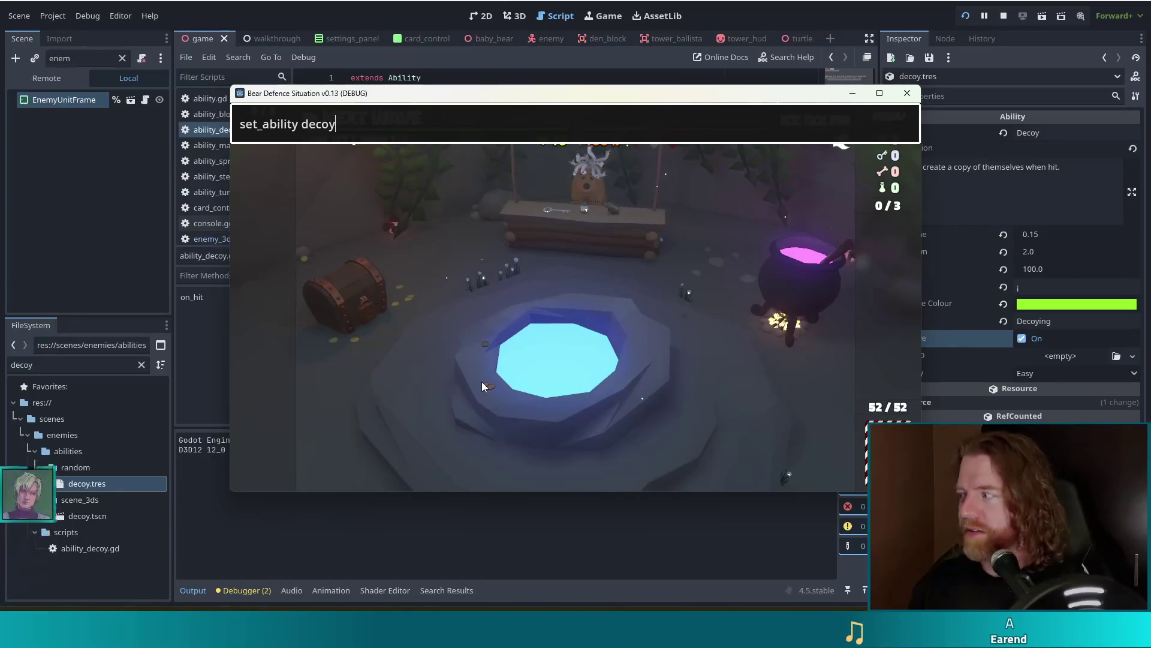
pyautogui.press('Return')
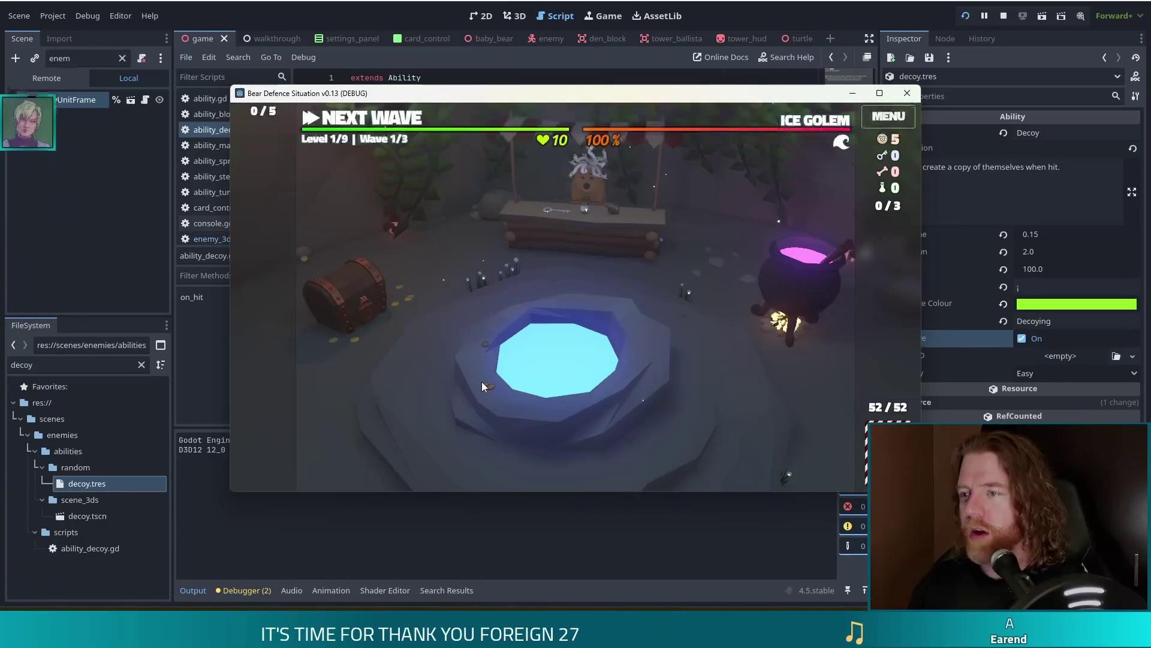
pyautogui.moveTo(798, 124)
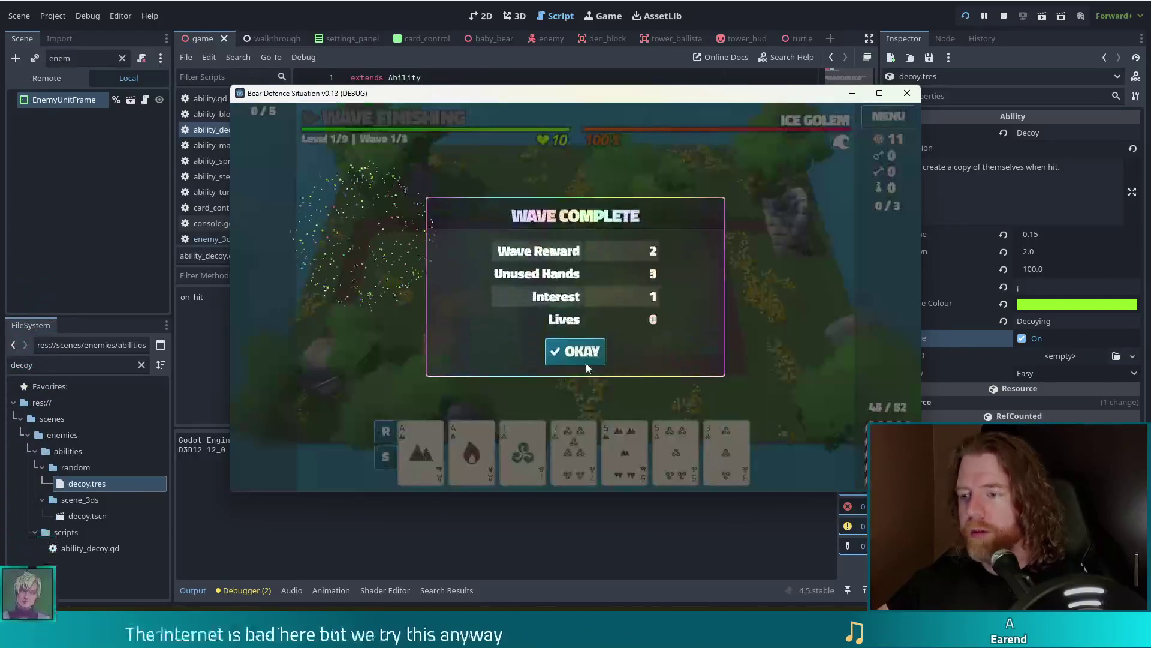
# Place a ballista from the 5 of Earth card in the map centre and start the wave
pyautogui.click(587, 351)
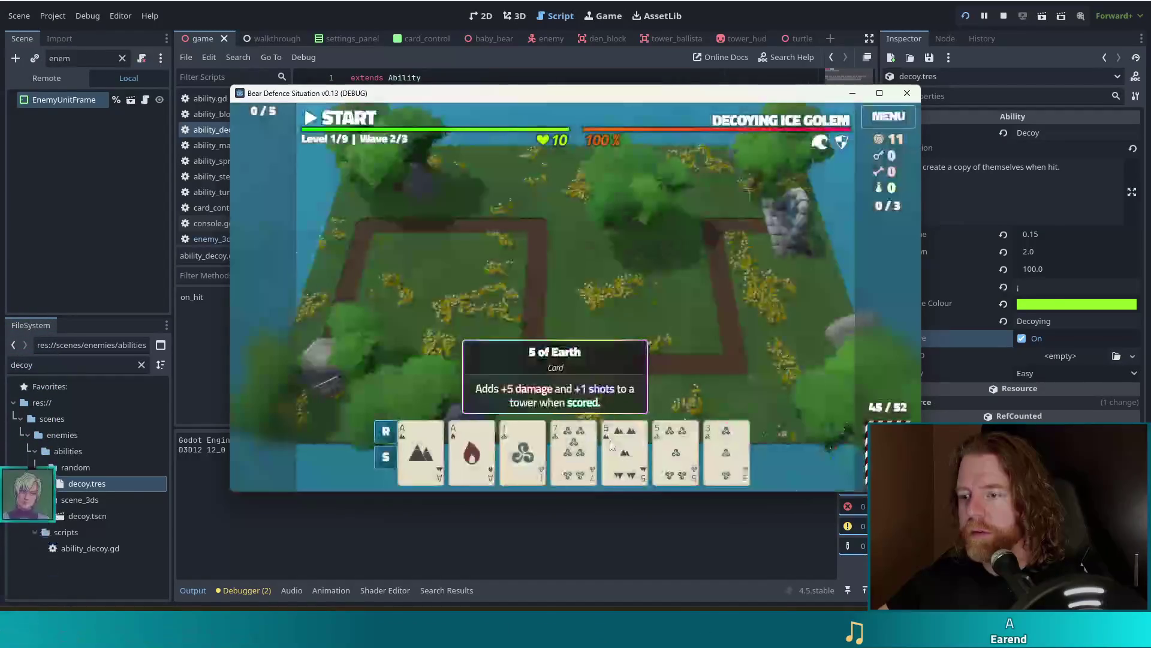
pyautogui.click(624, 449)
pyautogui.click(522, 378)
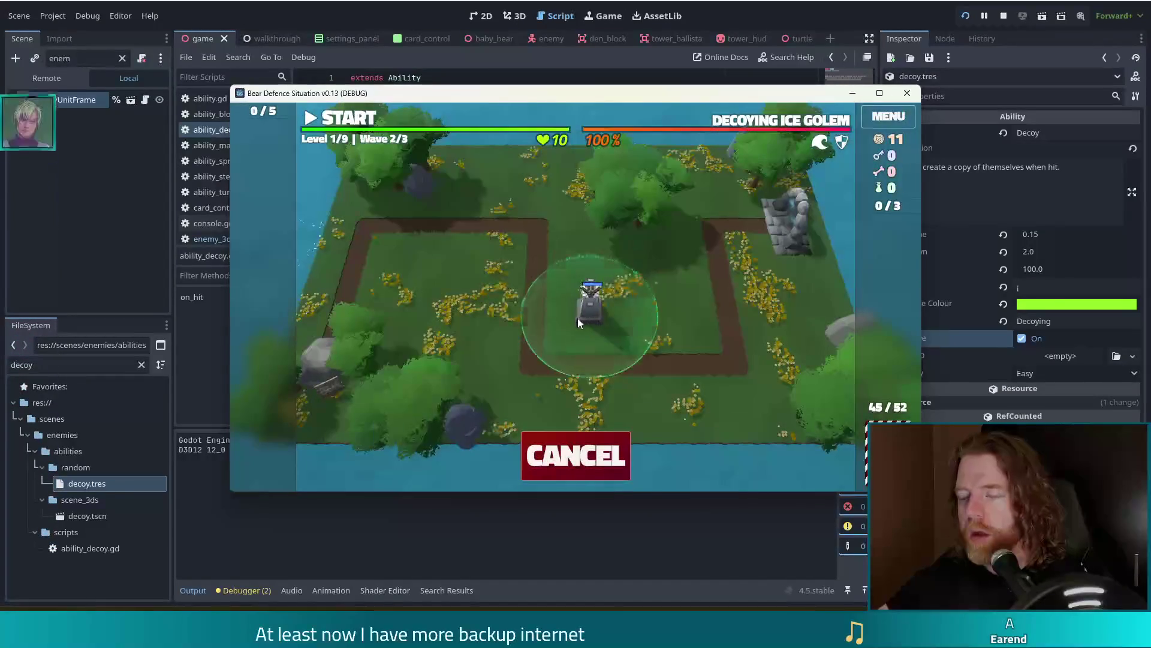
pyautogui.click(588, 306)
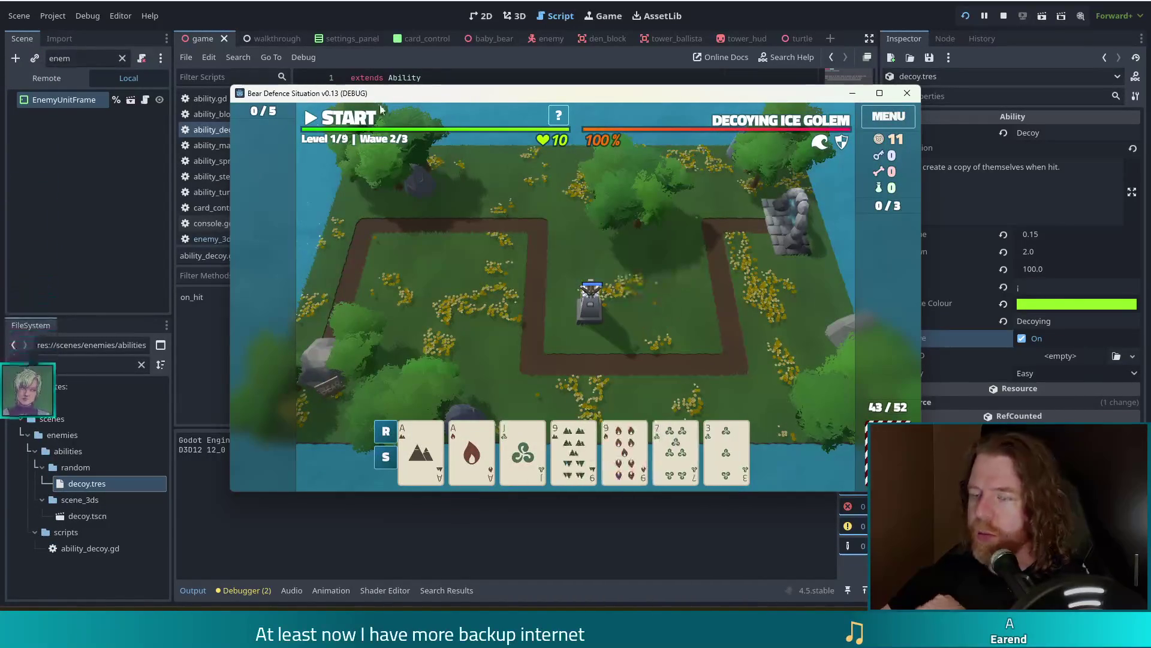
pyautogui.click(337, 120)
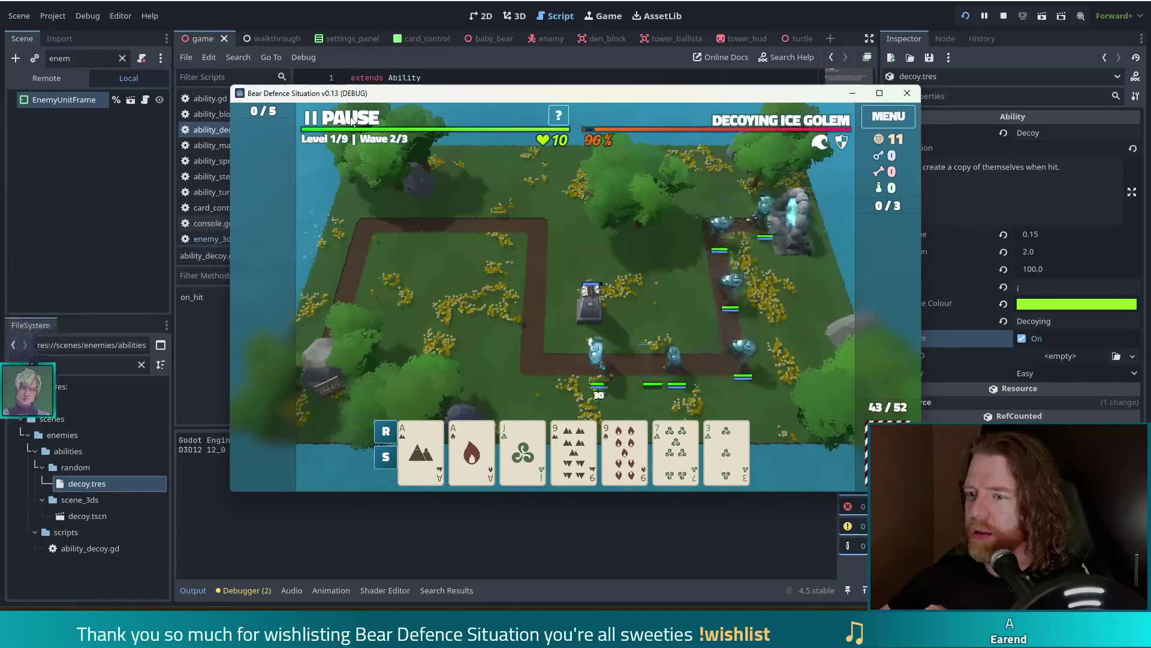
# Pause and resume the game mid-wave, then stop the playtest
pyautogui.click(355, 120)
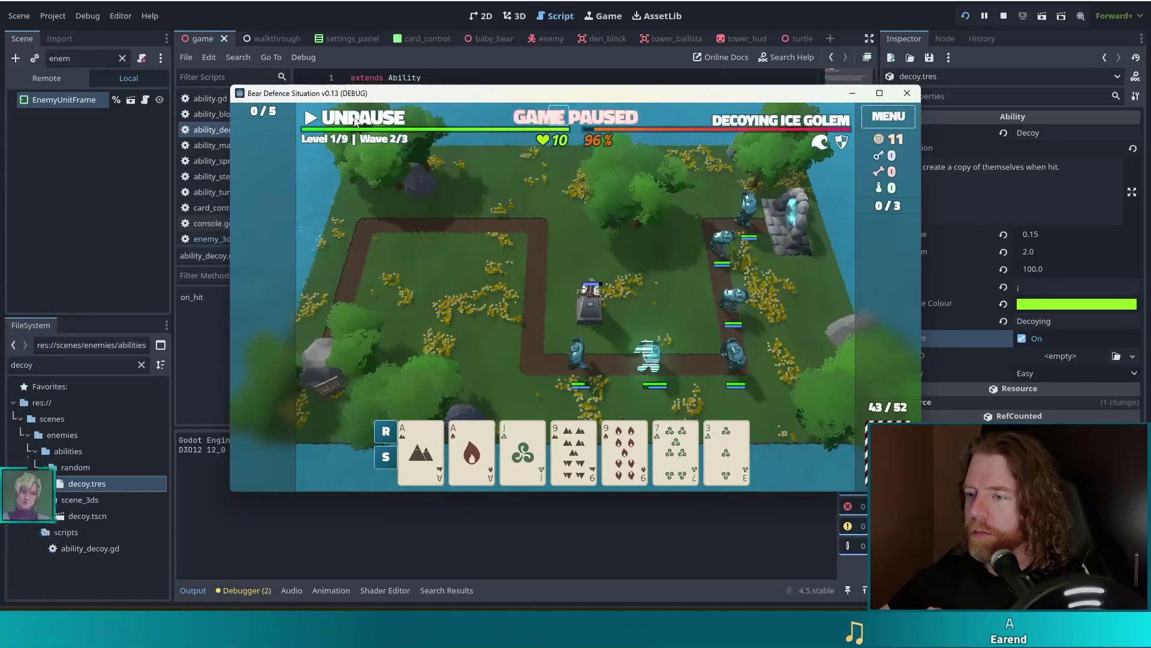
pyautogui.click(358, 118)
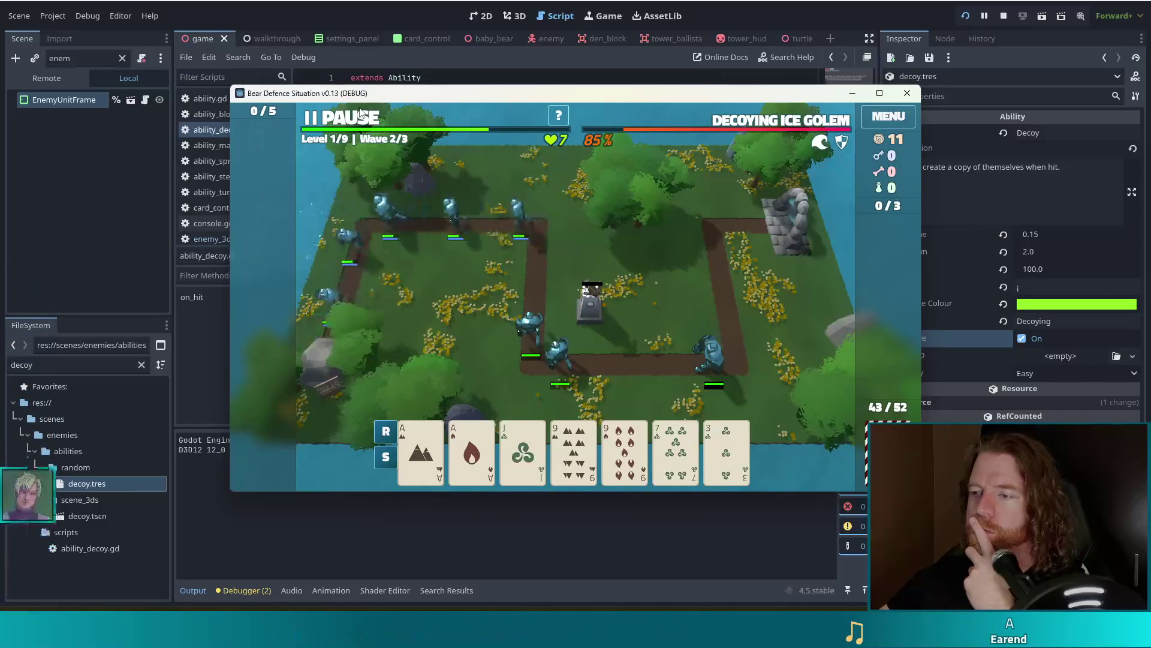
pyautogui.click(1003, 16)
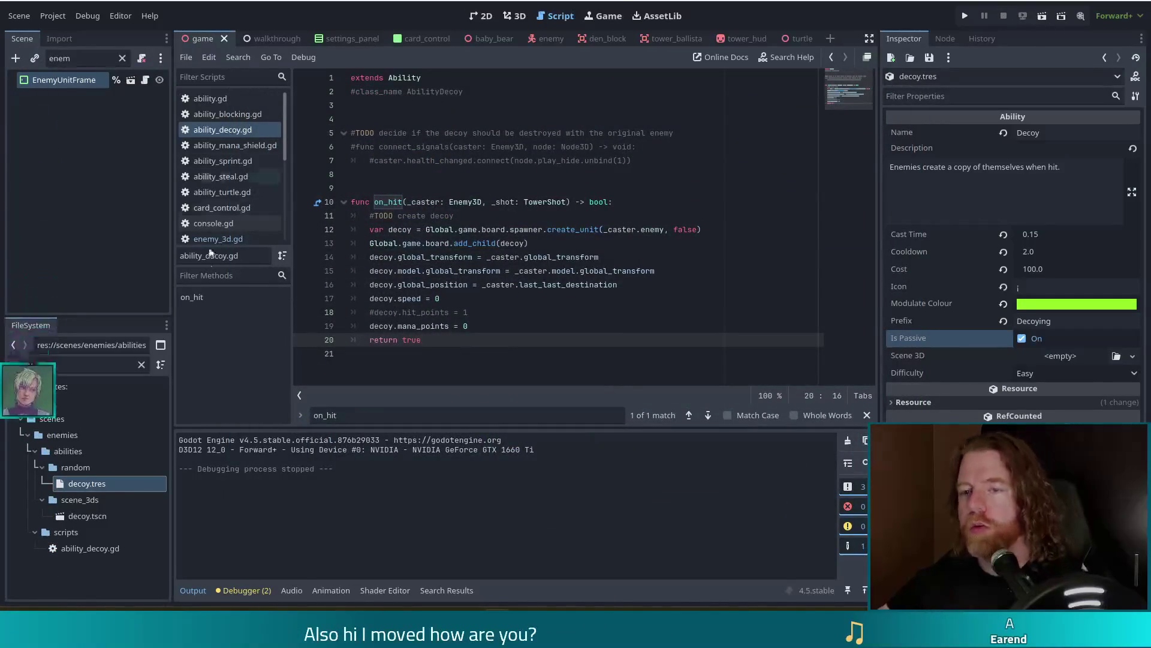
# Open enemy_3d.gd and review the on_hit mana cost code, briefly checking ability_decoy.gd
pyautogui.click(220, 239)
pyautogui.click(394, 257)
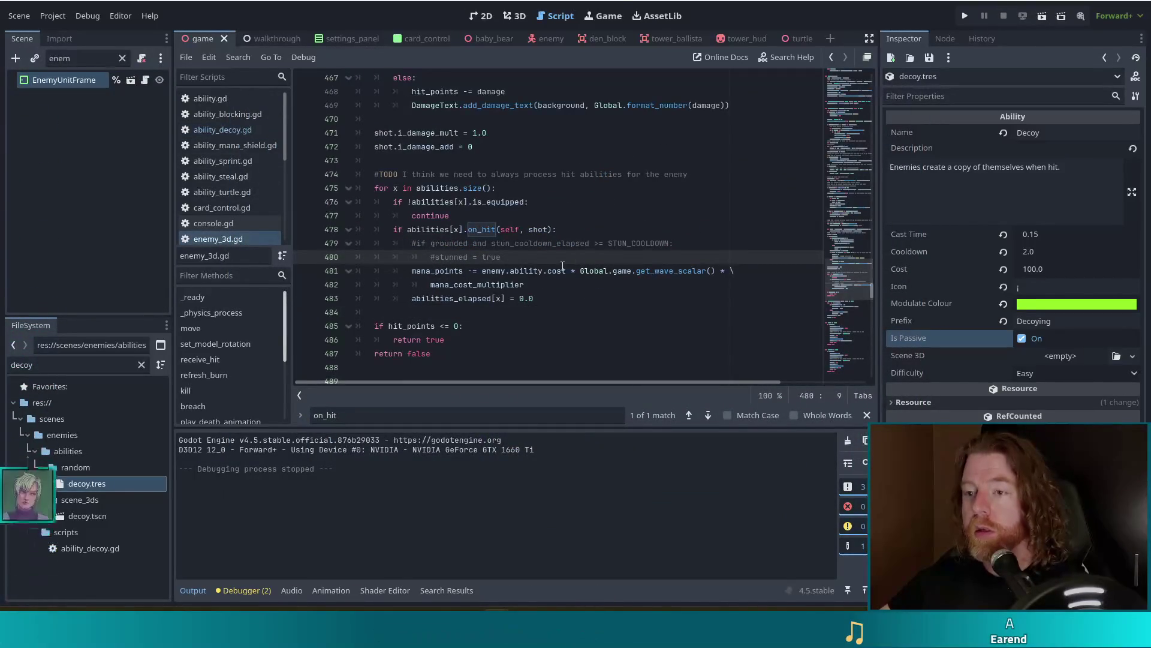
pyautogui.click(466, 245)
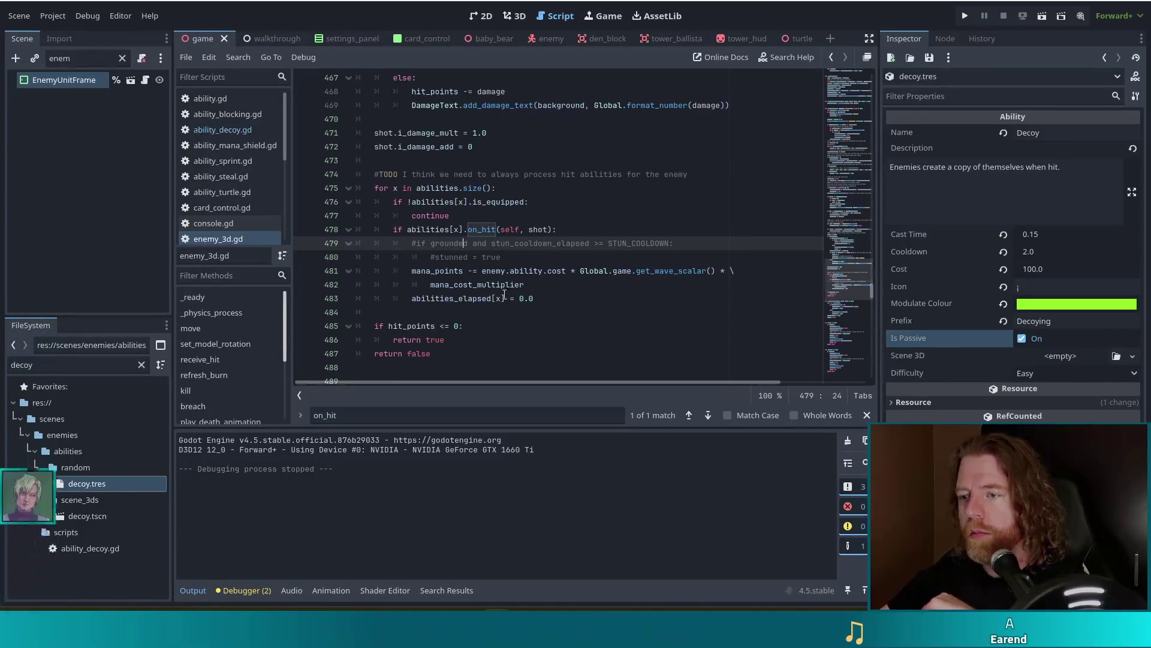
pyautogui.click(550, 298)
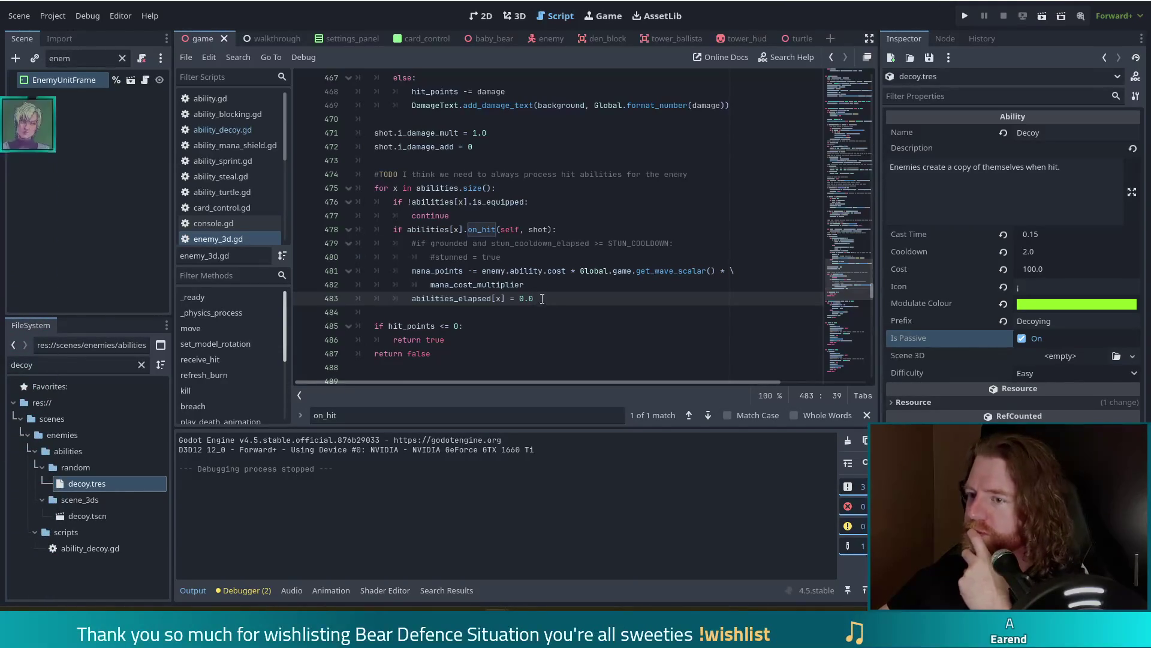
pyautogui.click(504, 270)
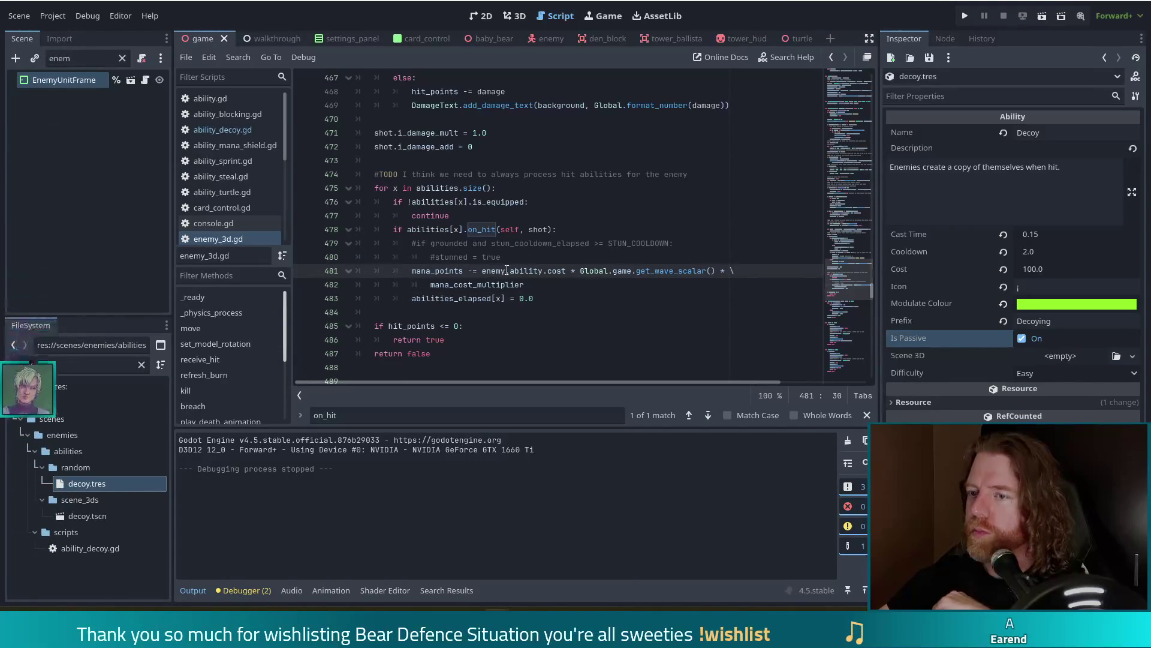
pyautogui.click(479, 230)
pyautogui.click(205, 128)
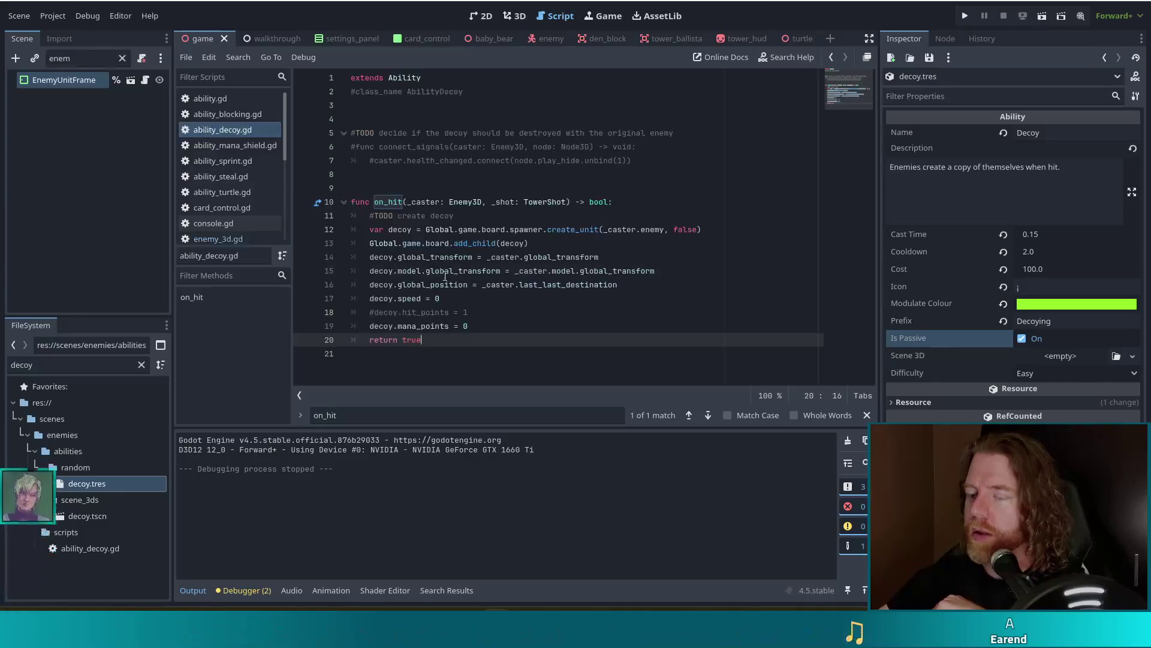
pyautogui.click(451, 340)
pyautogui.hotkey('alt', 'Left')
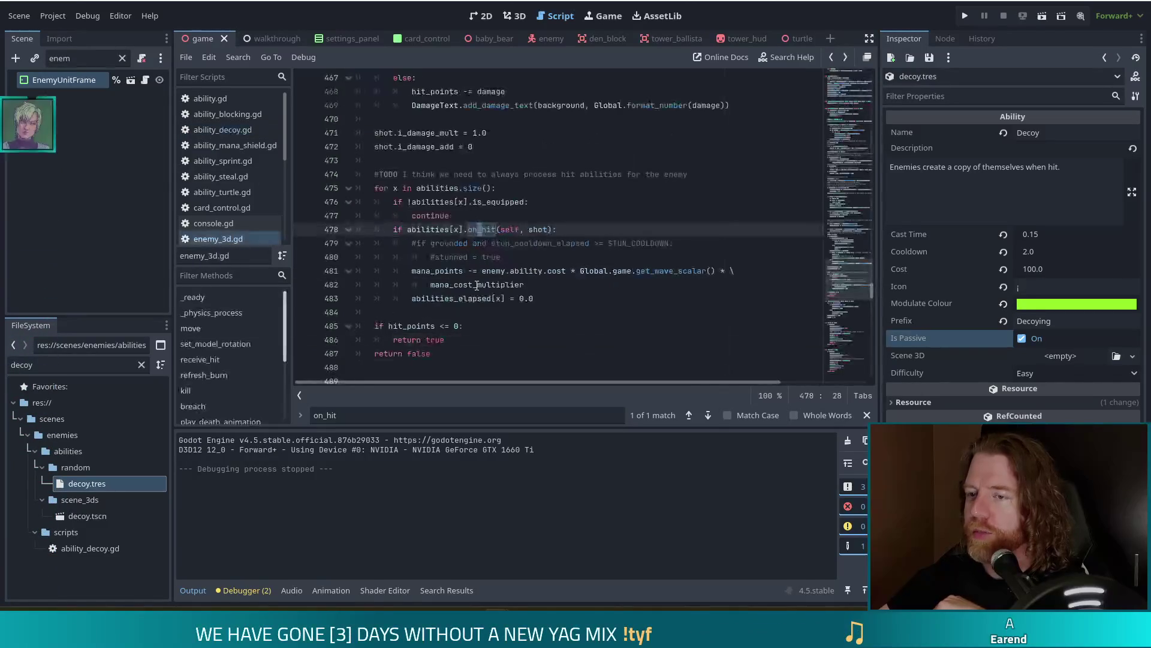
pyautogui.click(422, 270)
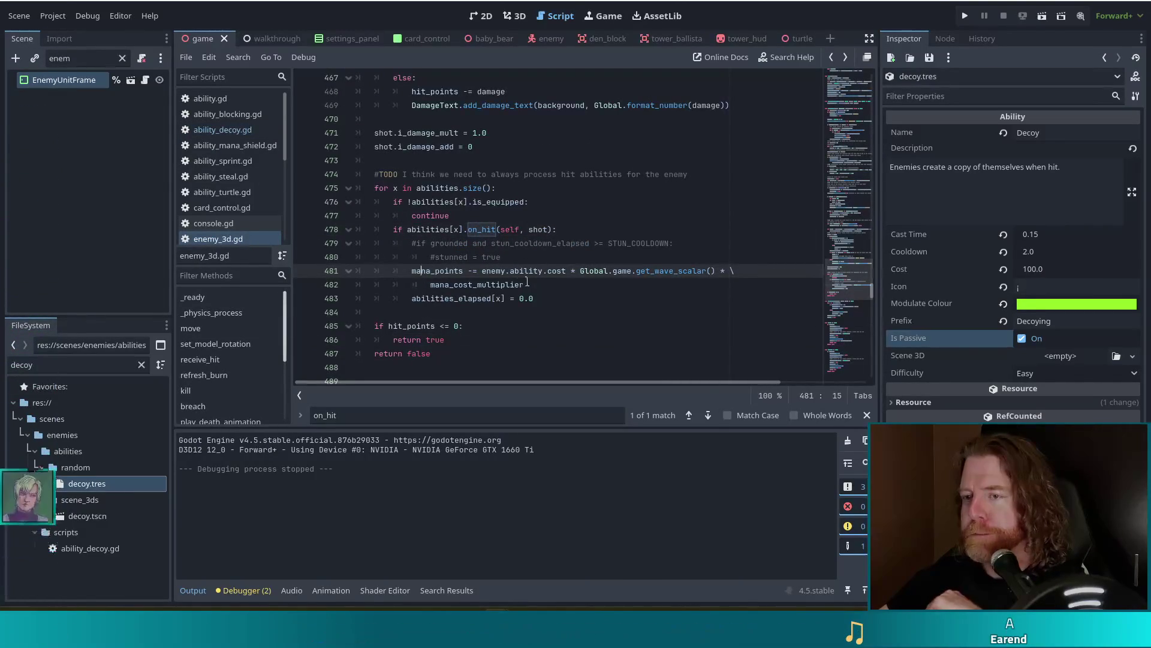
pyautogui.click(1056, 268)
# Add a print of "cost" plus enemy.ability.cost after the mana cost line and save
pyautogui.click(570, 280)
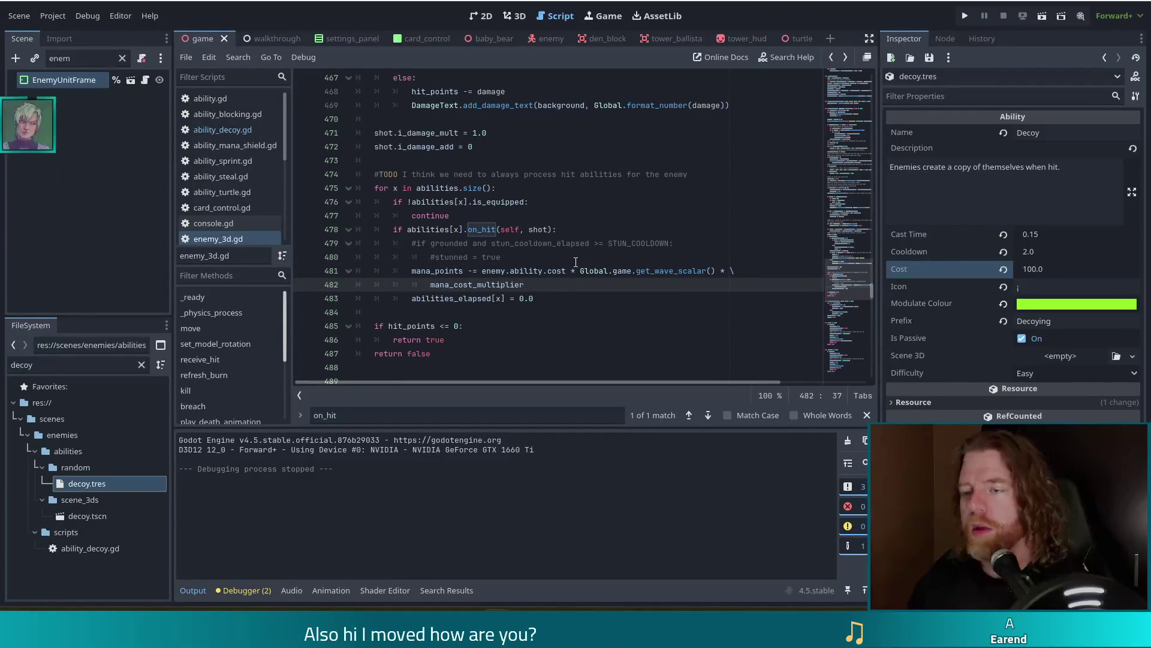
pyautogui.press('Return')
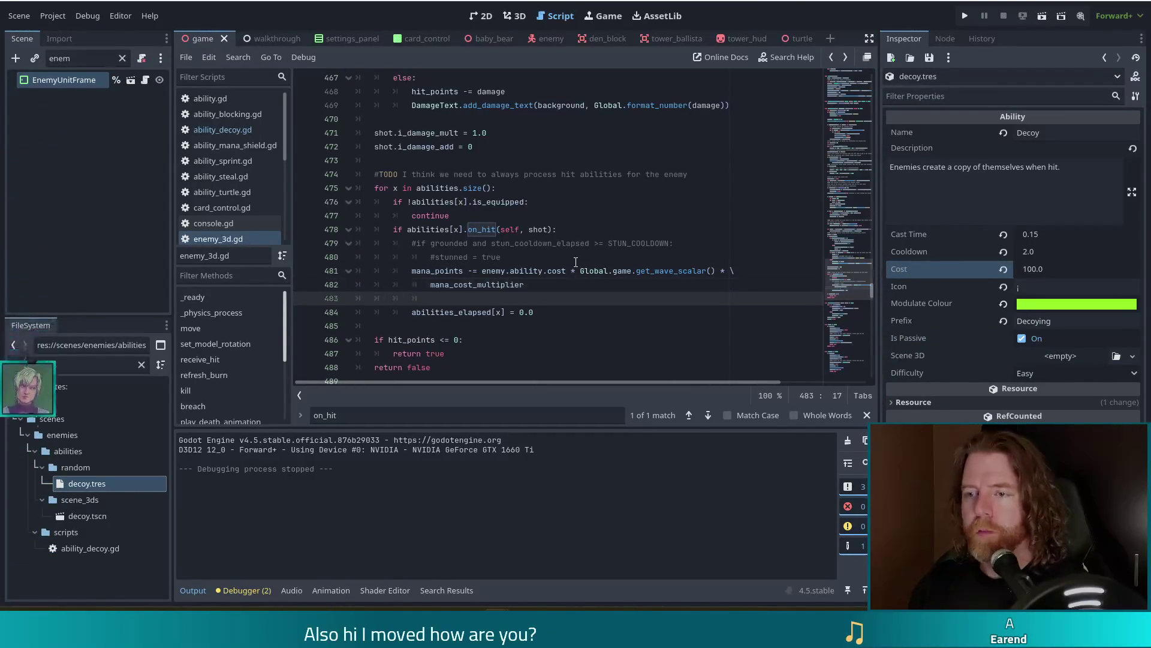
pyautogui.write('print(')
pyautogui.press('BackSpace')
pyautogui.press('BackSpace')
pyautogui.press('BackSpace')
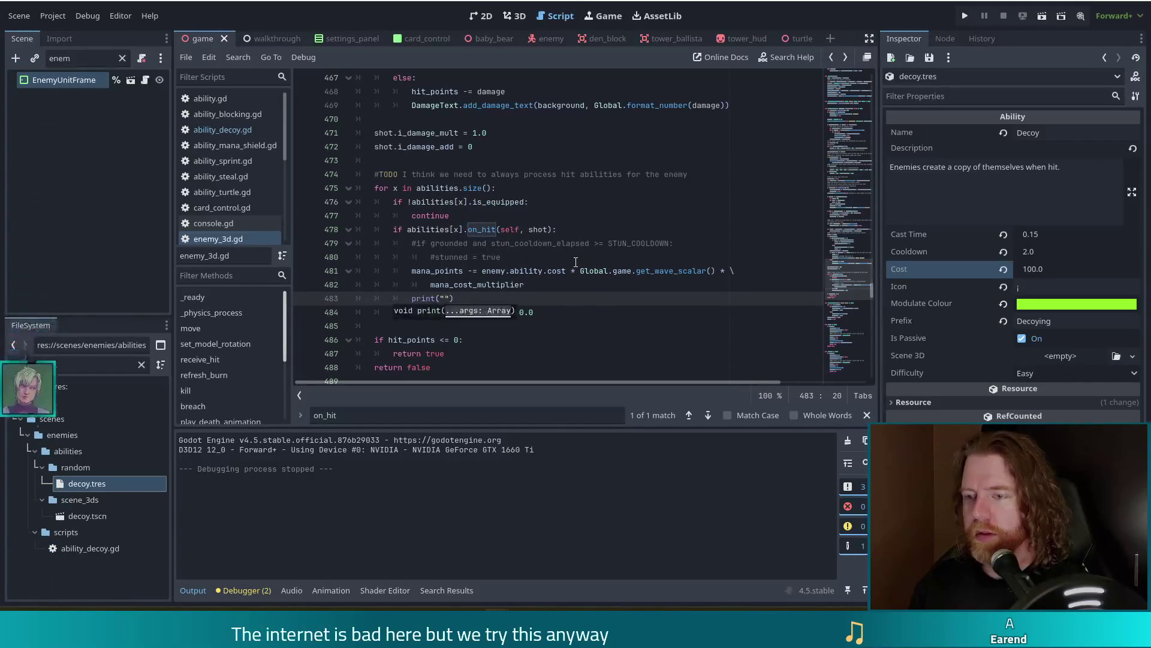
pyautogui.write('t')
pyautogui.press('End')
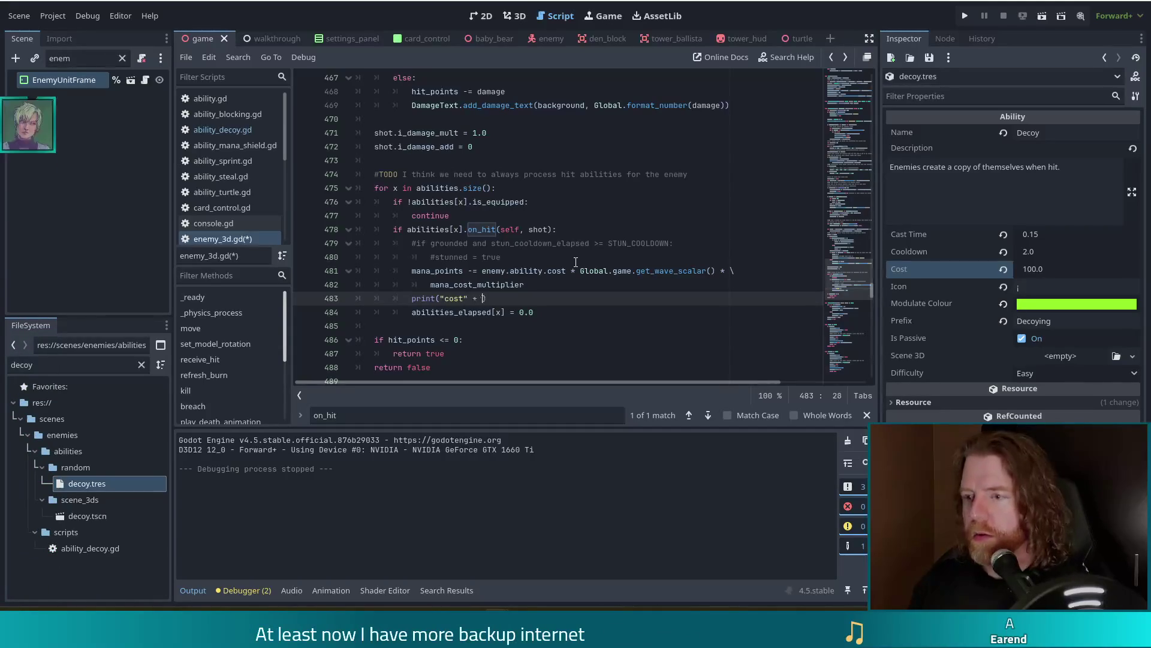
pyautogui.write('tr(enem')
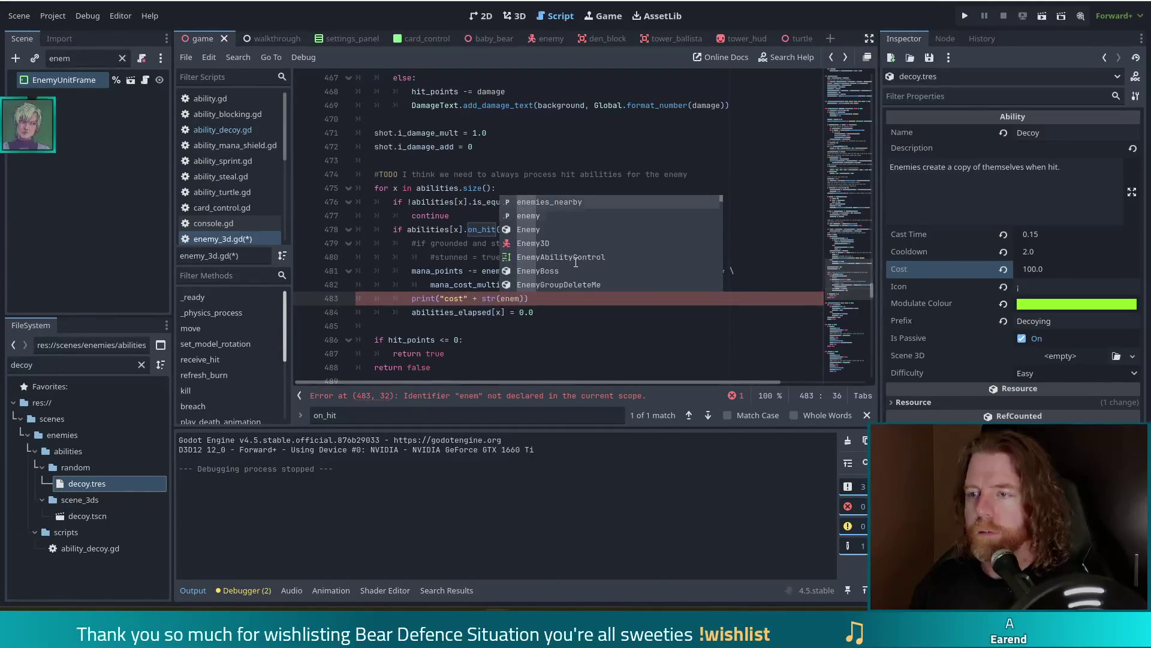
pyautogui.press('Return')
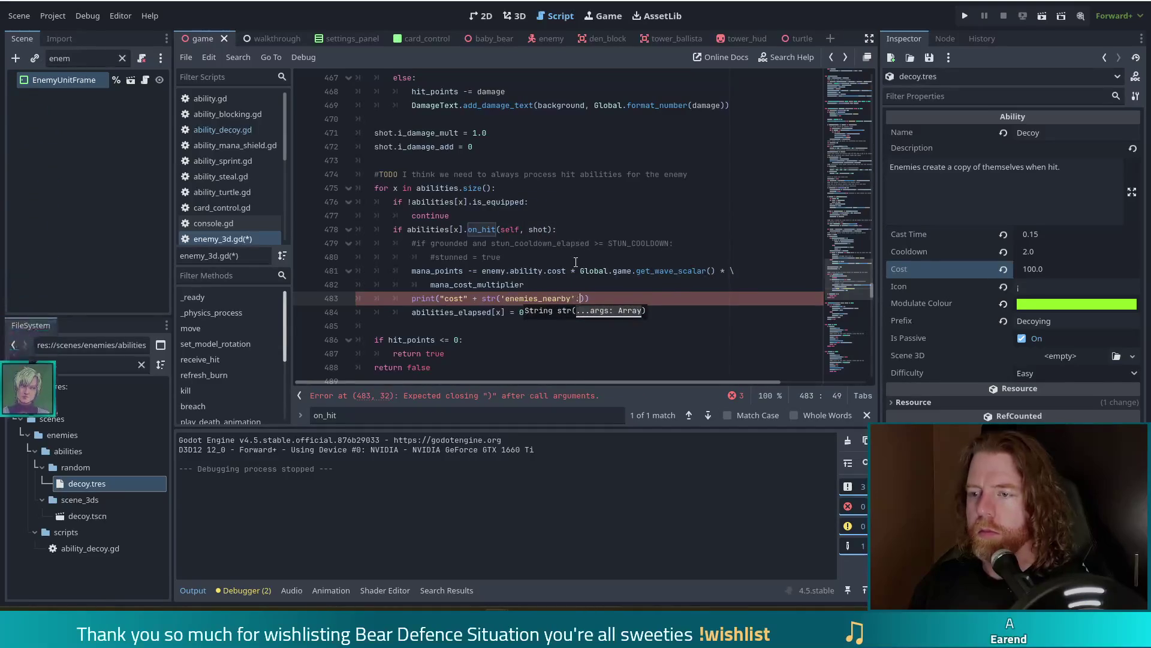
pyautogui.hotkey('ctrl', 'z')
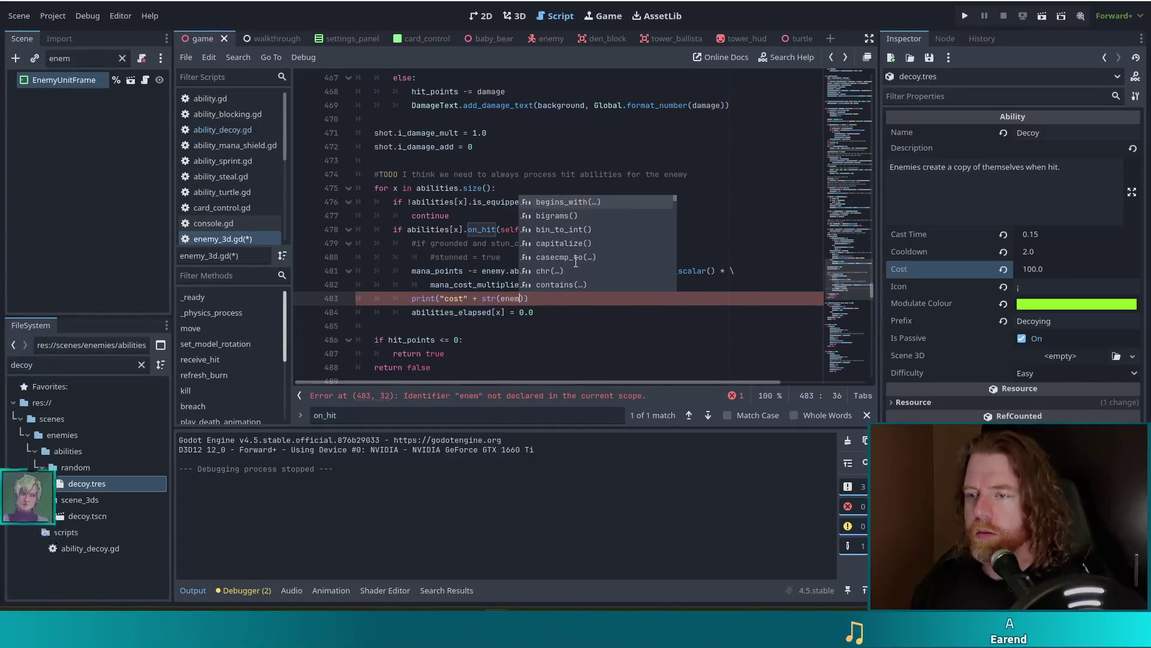
pyautogui.write('y.abi')
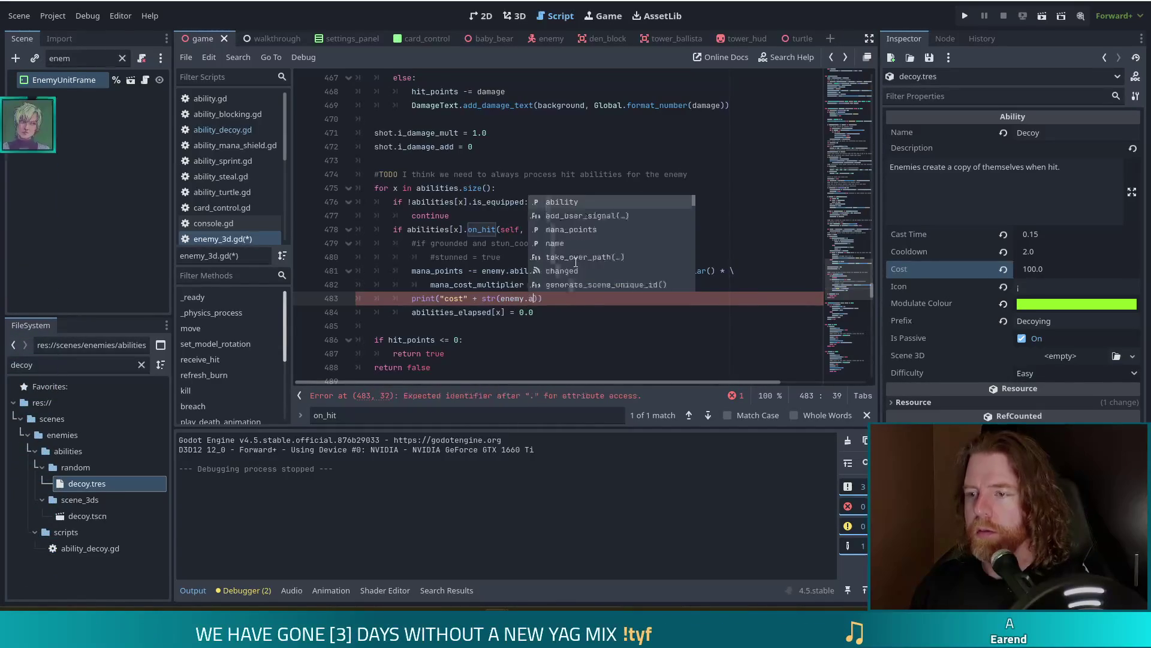
pyautogui.press('Return')
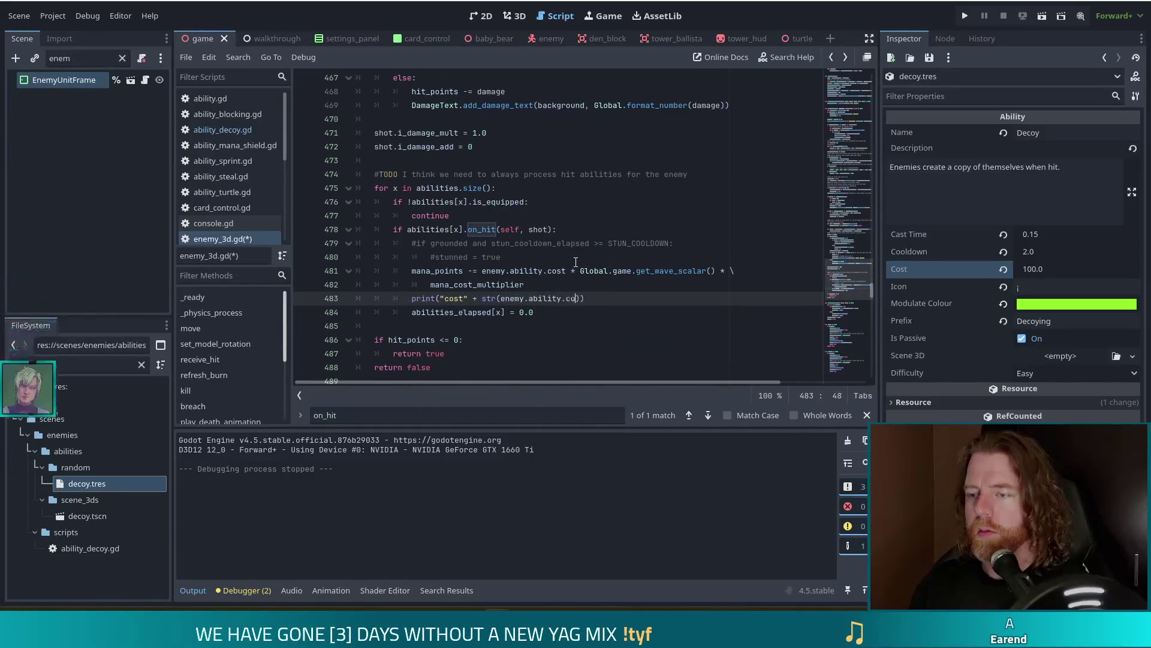
pyautogui.hotkey('ctrl', 's')
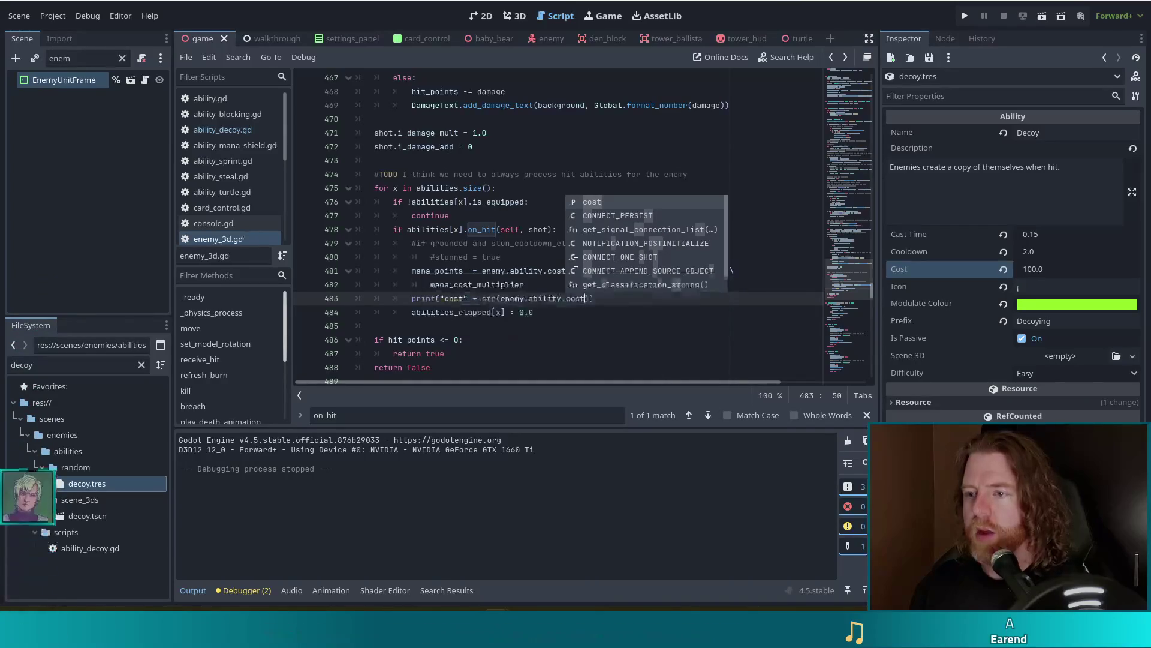
# Dismiss the search and completion popups, then delete the debug print on line 483
pyautogui.press('Escape')
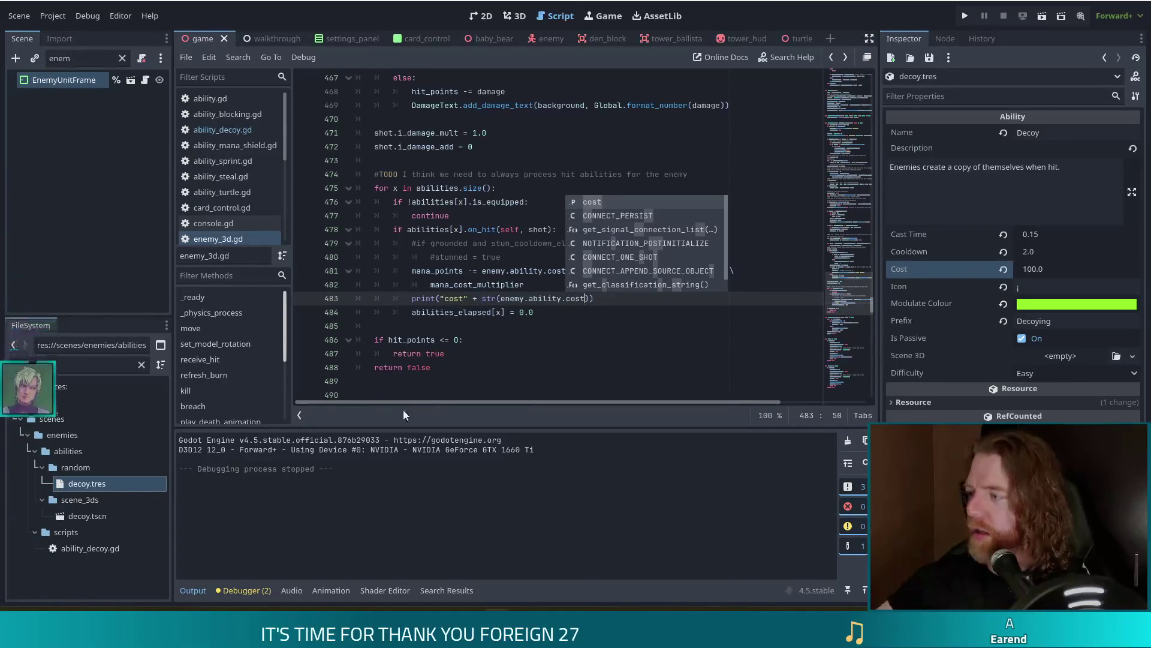
pyautogui.press('Escape')
pyautogui.moveTo(612, 298); pyautogui.dragTo(611, 287)
pyautogui.press('Left')
pyautogui.press('Left')
pyautogui.press('Left')
pyautogui.press('BackSpace')
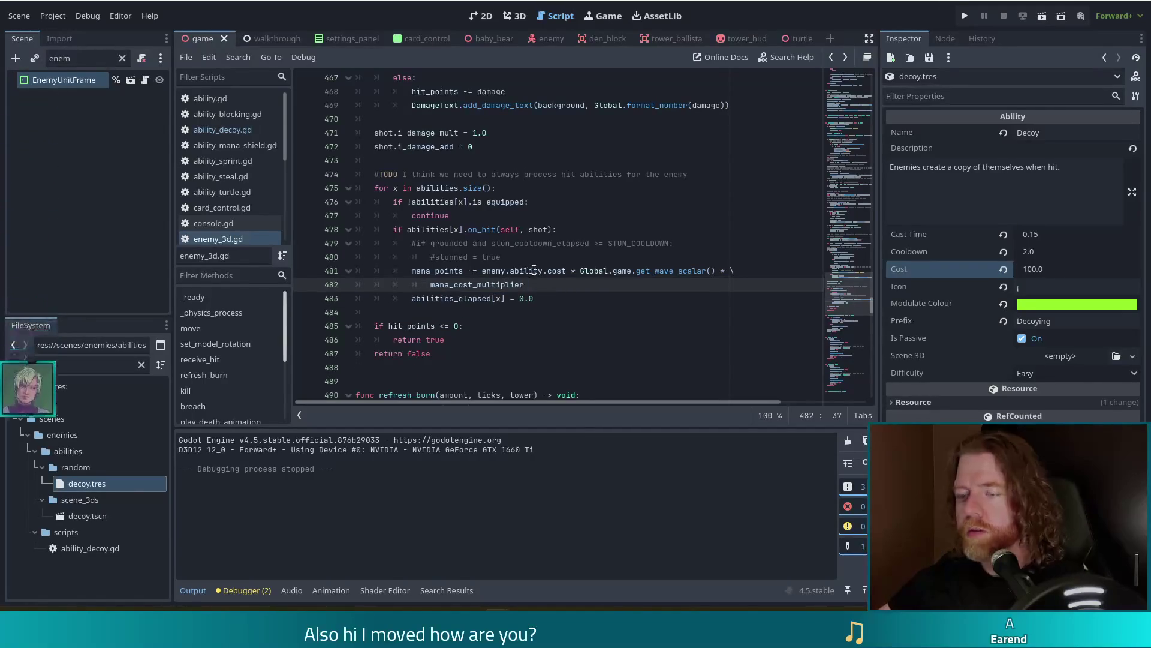
# Replace enemy.ability with abilities[x] in the line 481 mana cost, then save enemy_3d.gd
pyautogui.moveTo(483, 271); pyautogui.dragTo(539, 271)
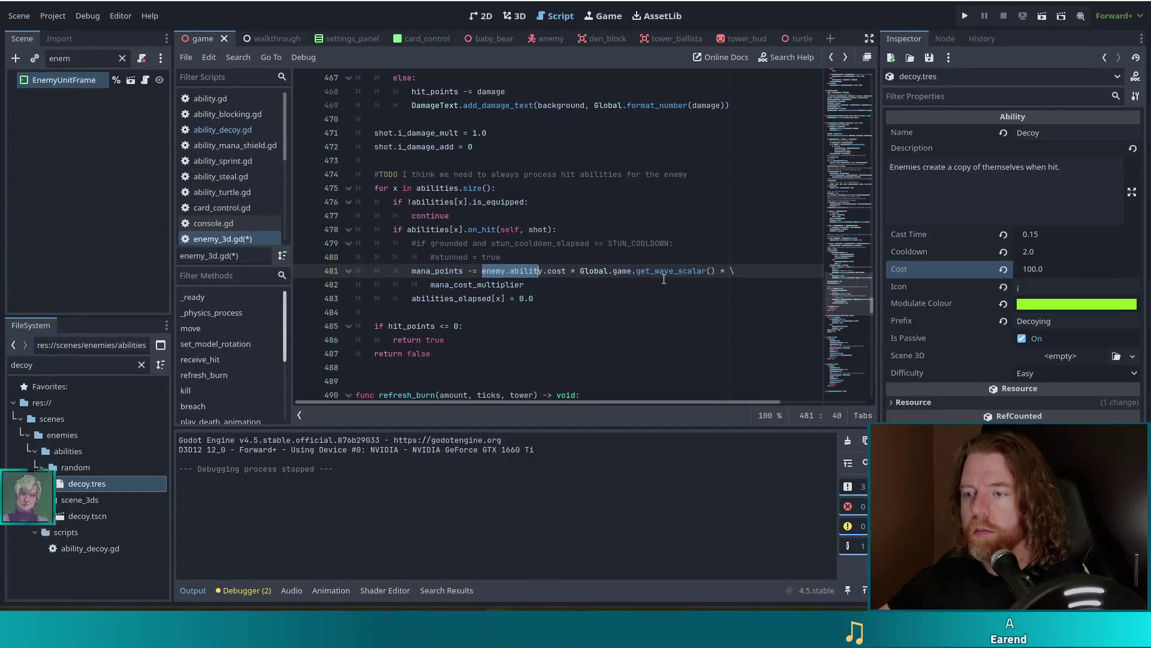
pyautogui.press('BackSpace')
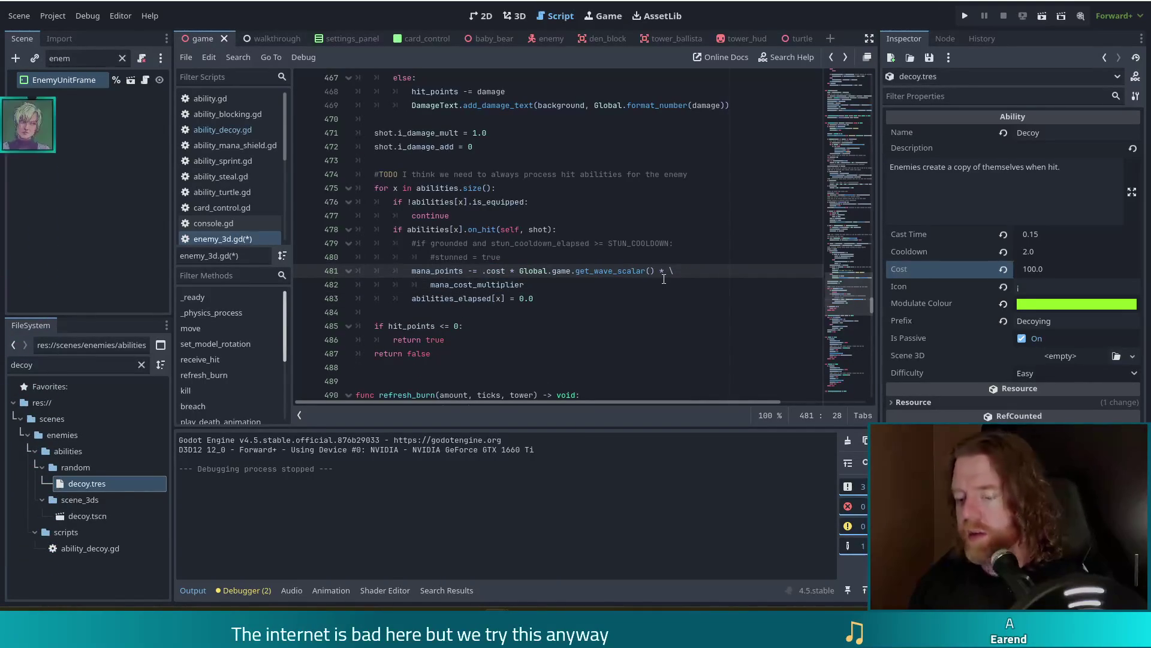
pyautogui.write('abilities')
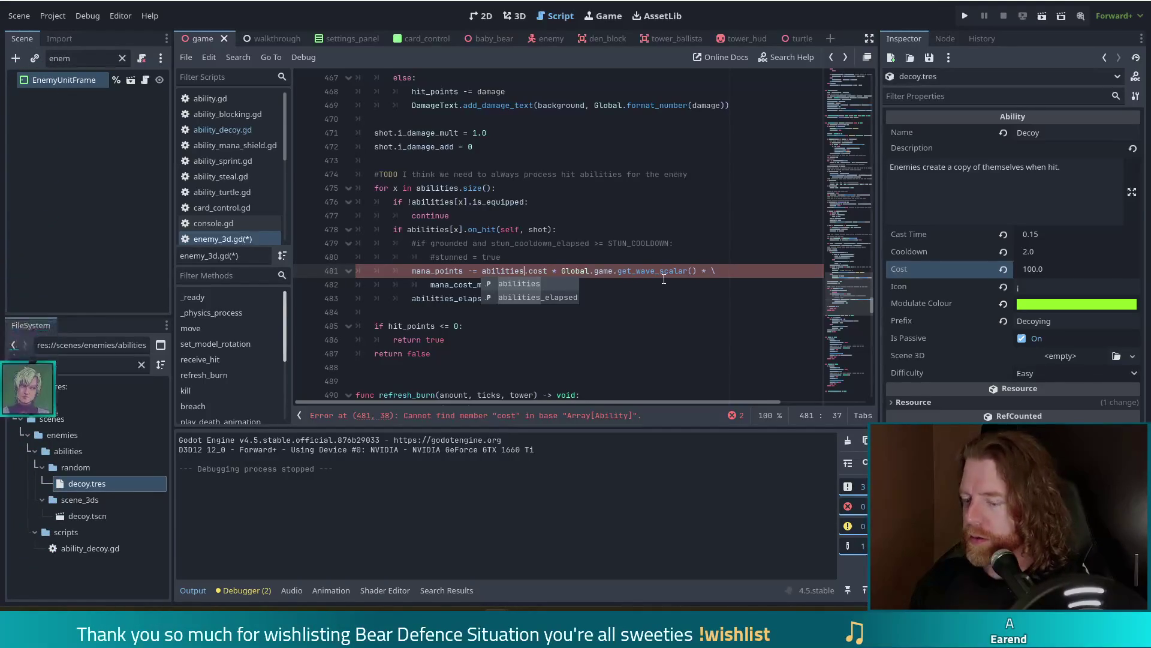
pyautogui.write('[x]')
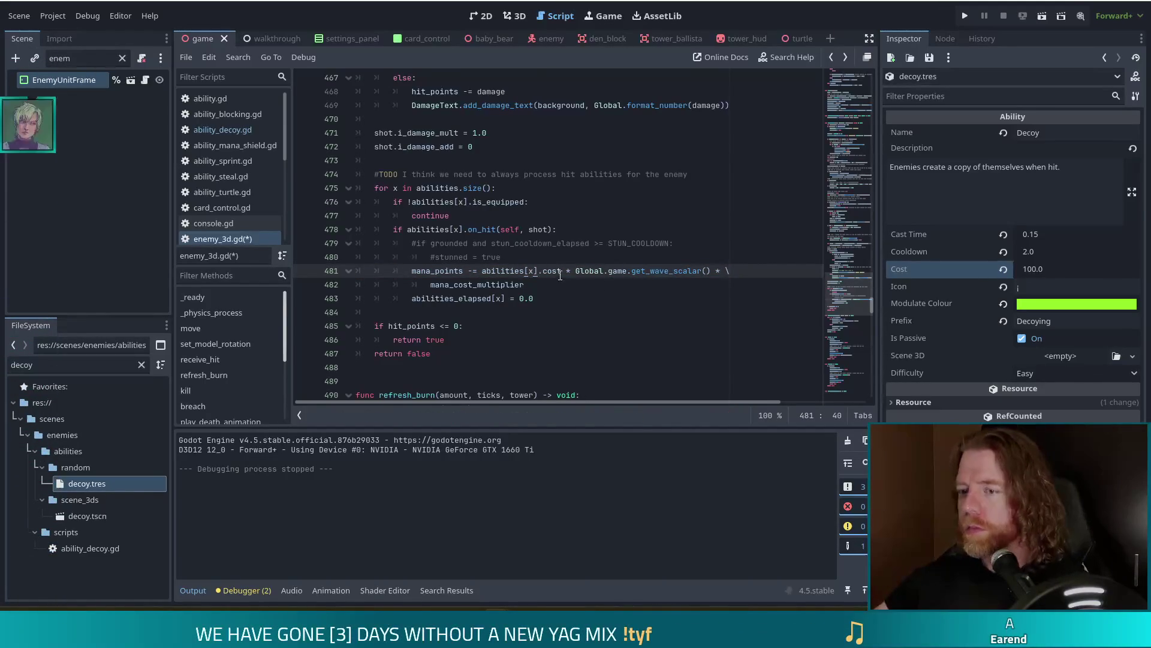
pyautogui.hotkey('ctrl', 's')
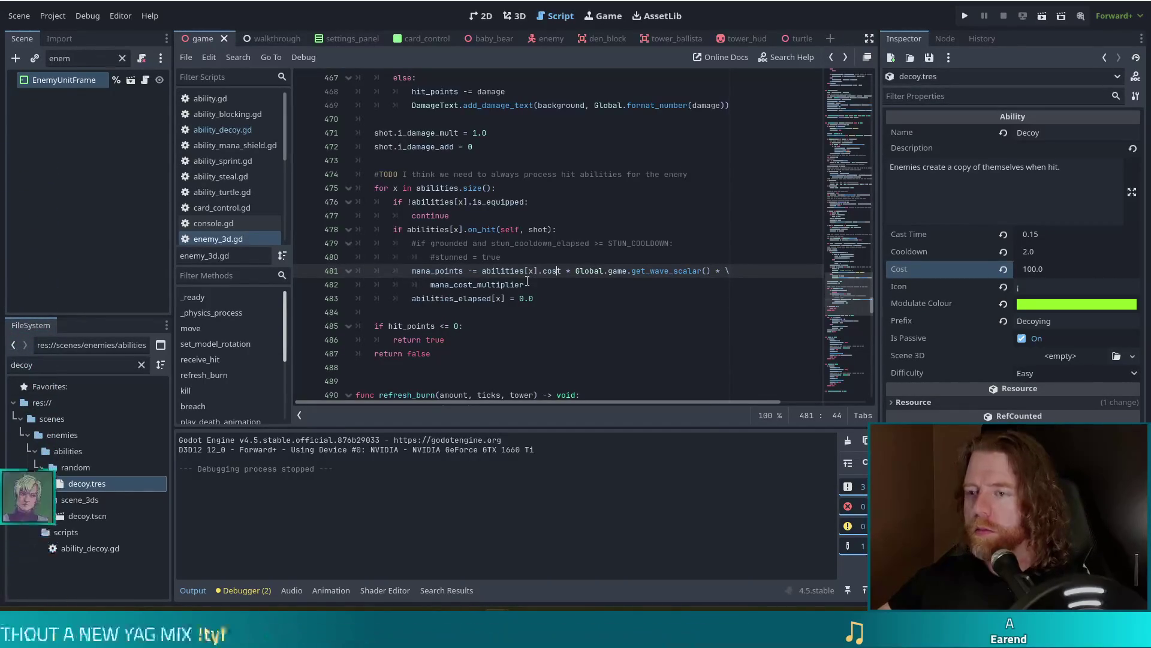
# Move the Vivaldi window with the Bluesky post into place and maximize it
pyautogui.moveTo(533, 272)
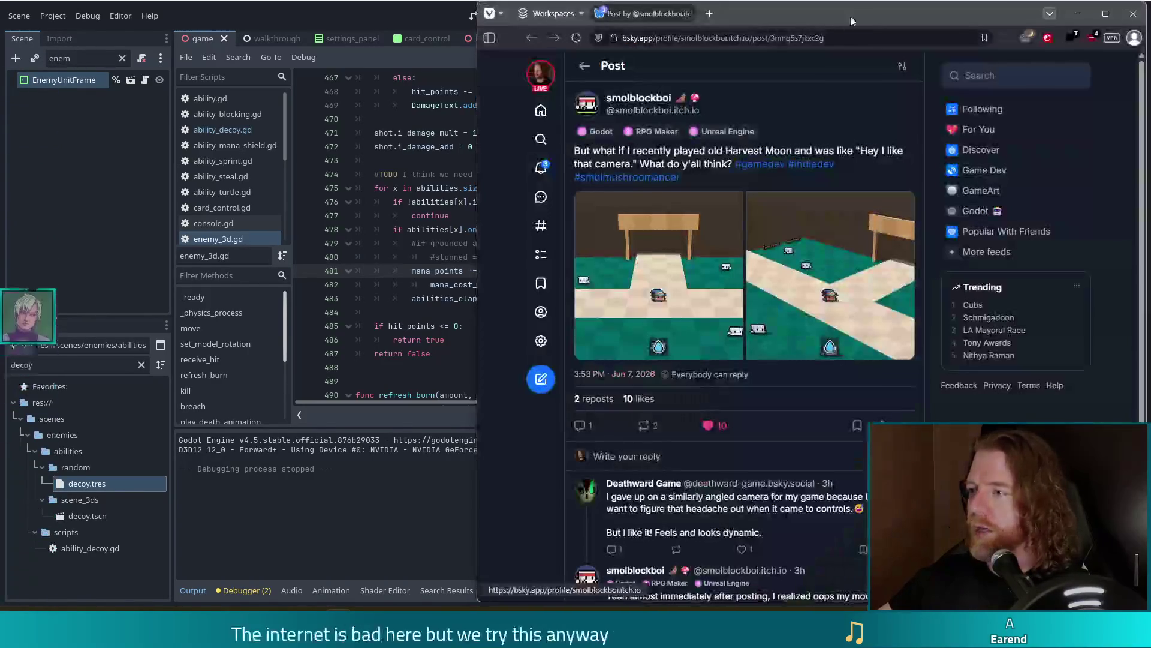
pyautogui.moveTo(858, 54); pyautogui.dragTo(625, 54)
pyautogui.doubleClick(626, 55)
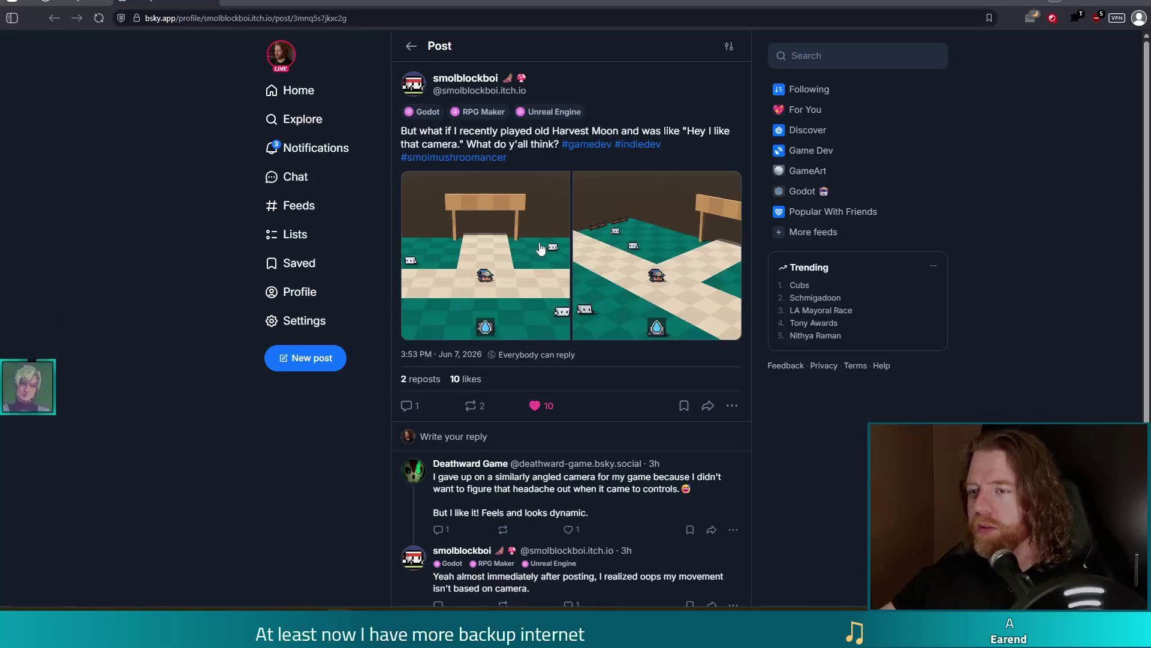
# View the post's first screenshot full size, step to the second, back, and forward again
pyautogui.click(514, 255)
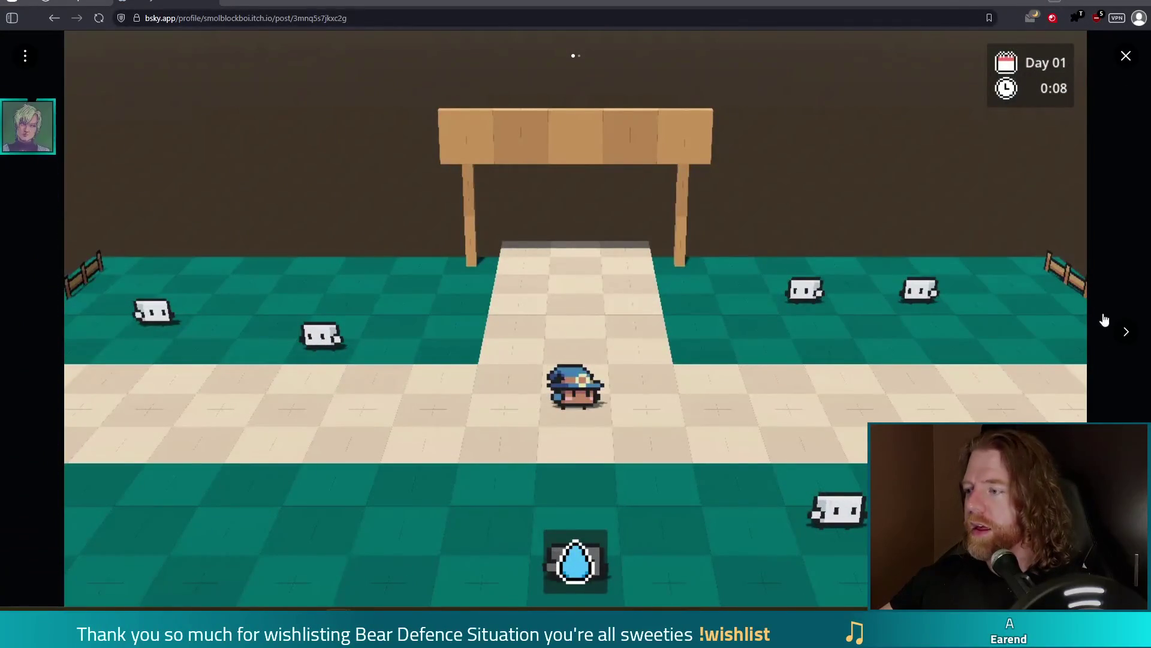
pyautogui.click(1123, 332)
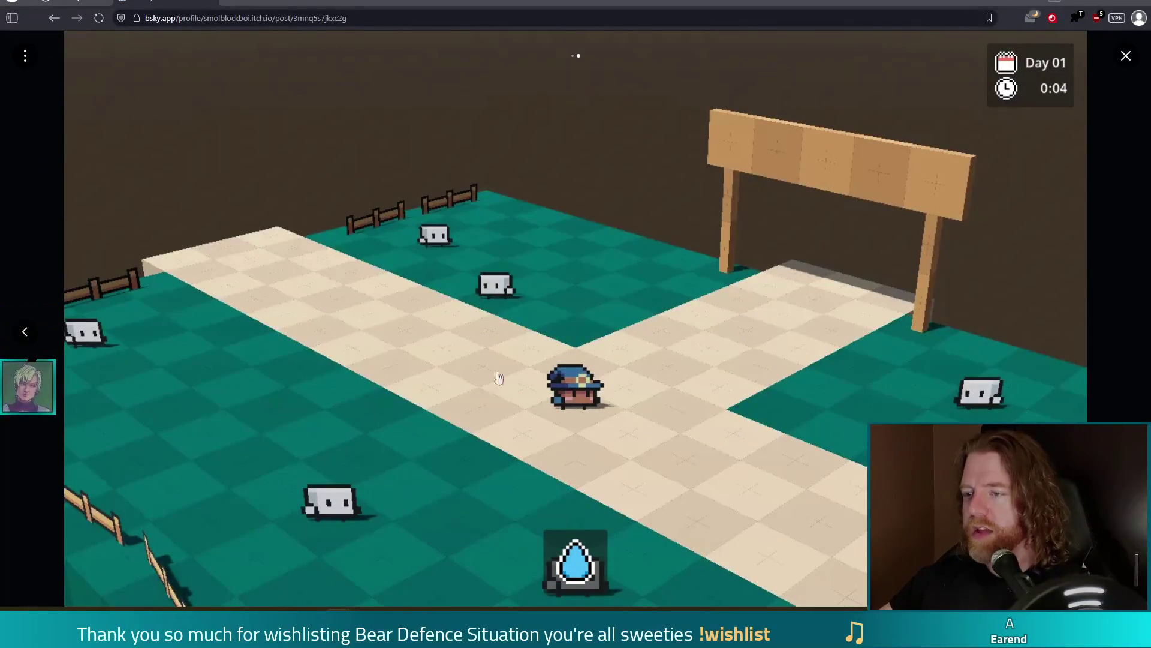
pyautogui.click(26, 333)
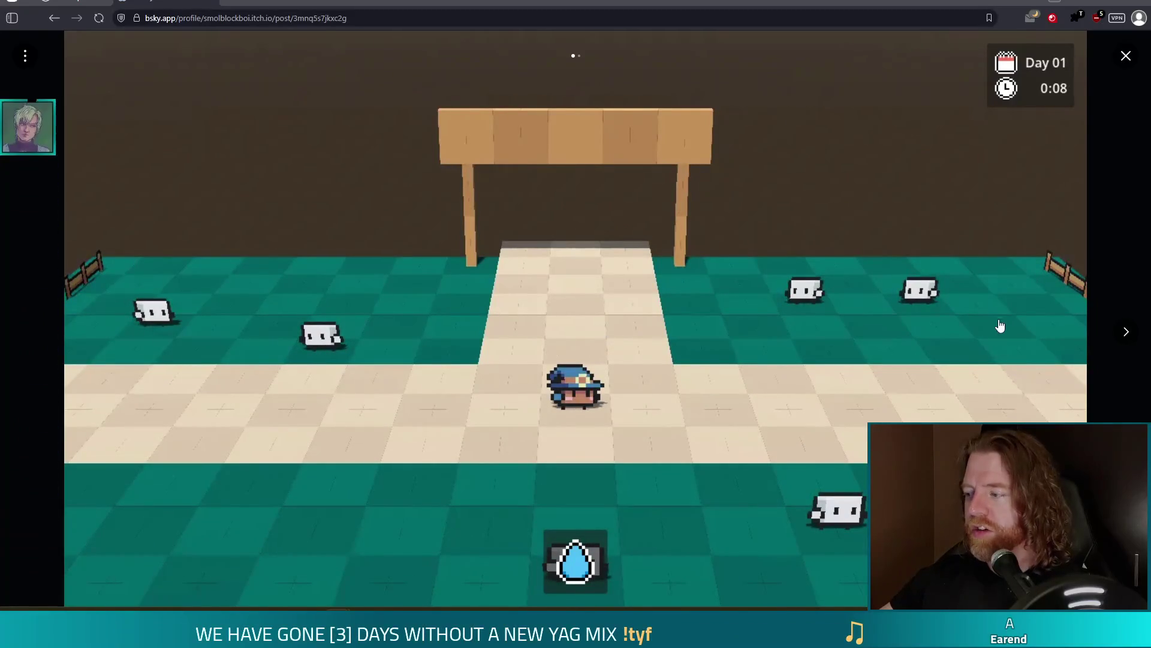
pyautogui.click(1125, 333)
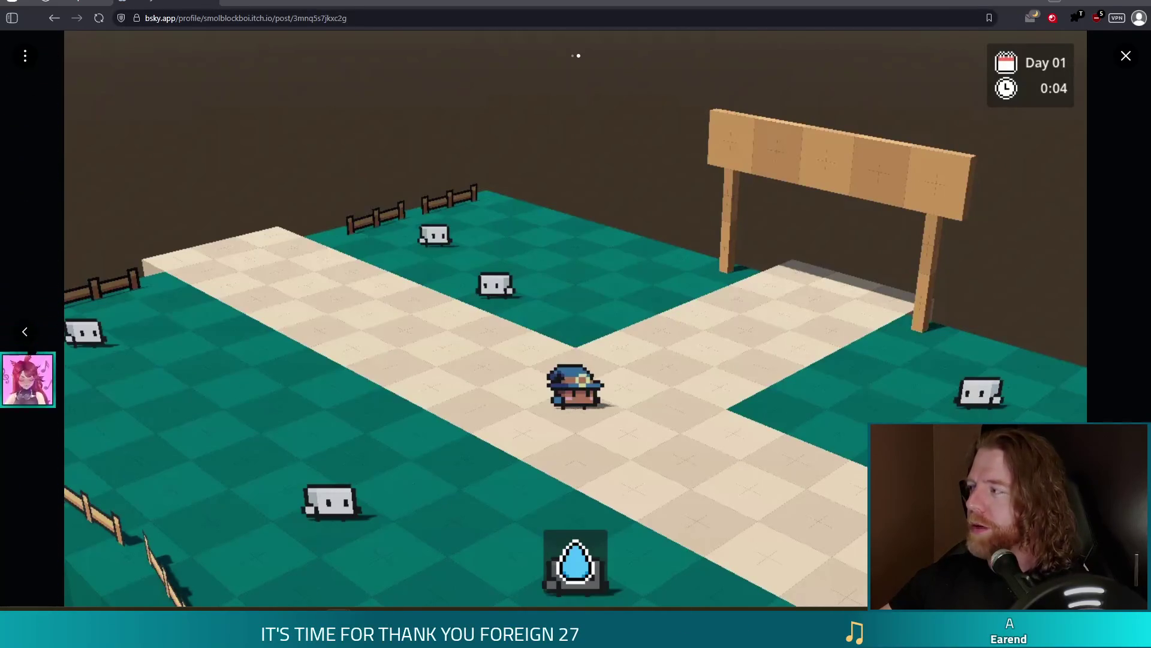
# Switch to the browser tab showing Gataela's Steam store page
pyautogui.hotkey('ctrl', 'Tab')
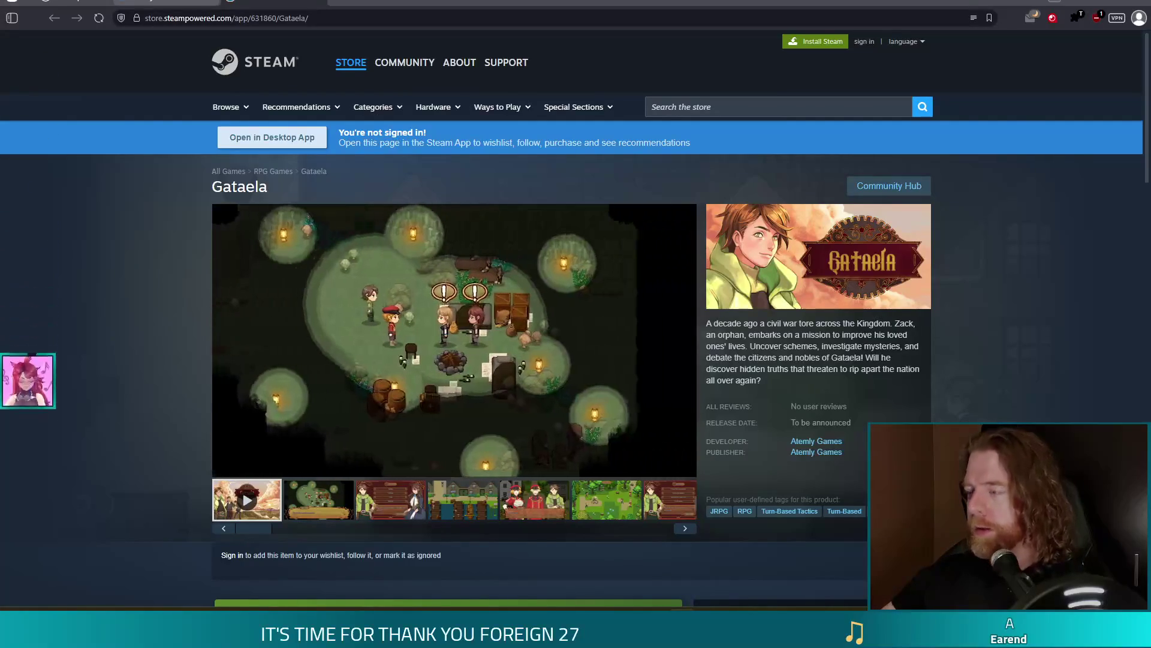
pyautogui.click(443, 12)
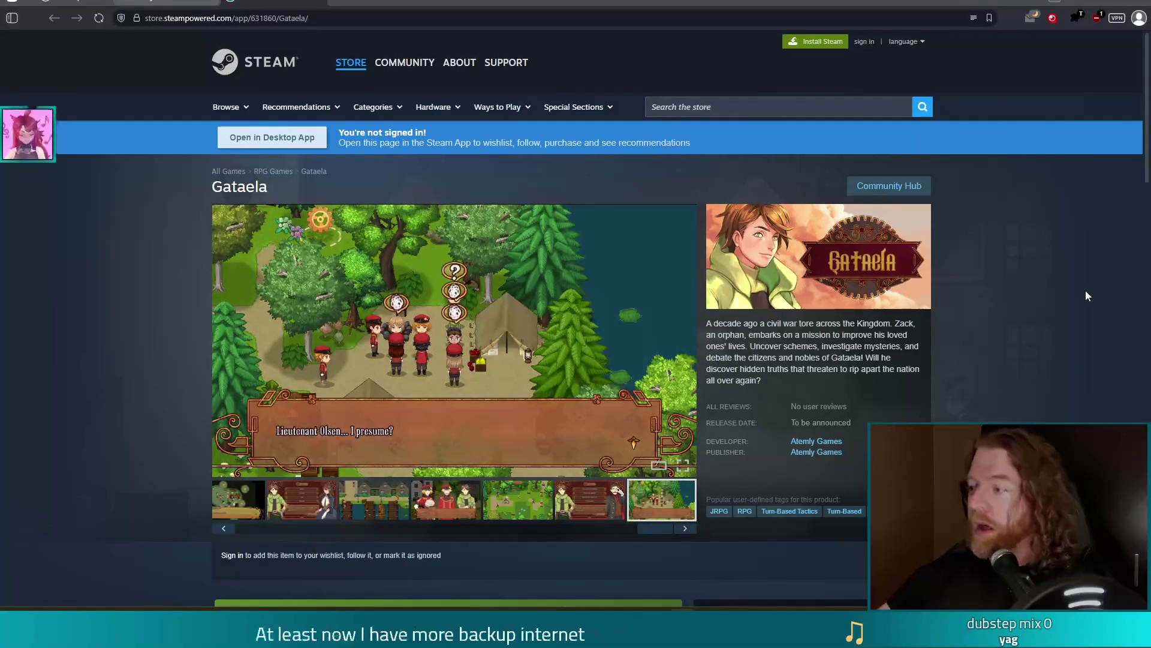
pyautogui.click(388, 17)
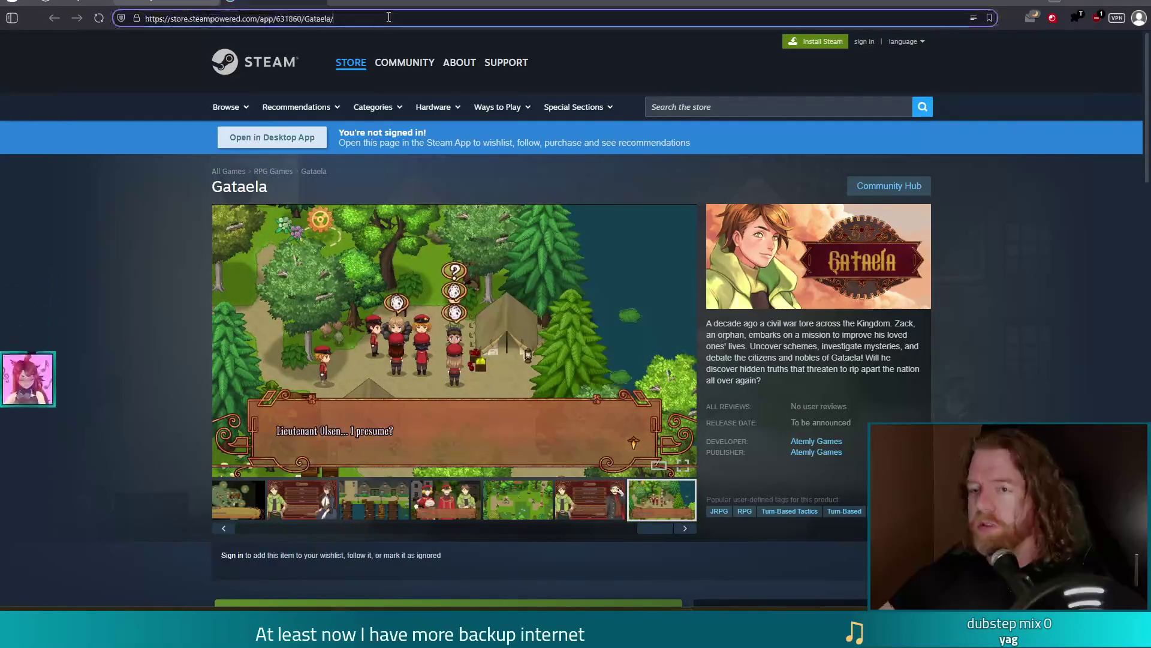
# Search 'crystal skies steam' and open the Crystal Skies: Battle Royale Steam page to watch its trailer
pyautogui.write('crystal sk')
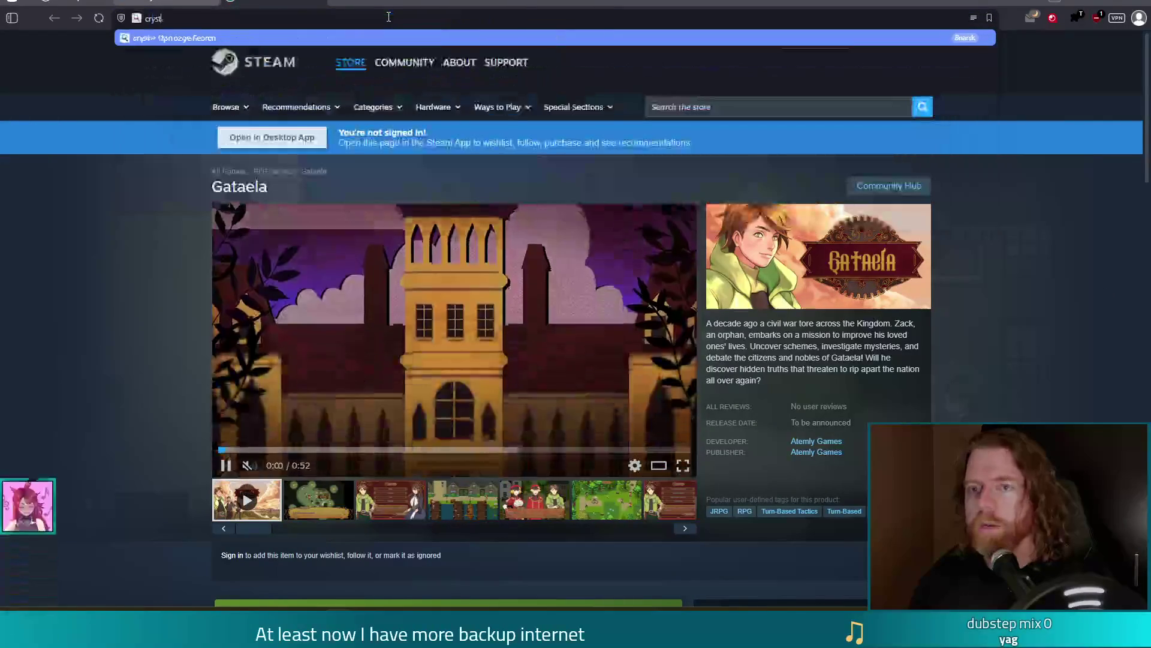
pyautogui.write('ies ')
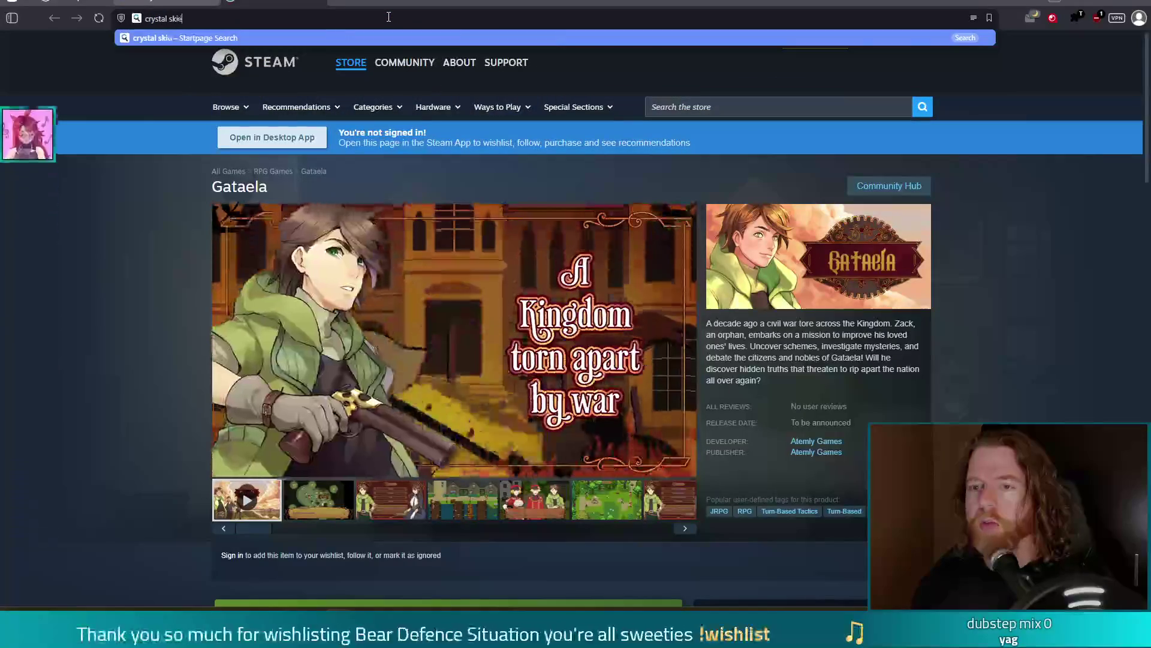
pyautogui.write('steam')
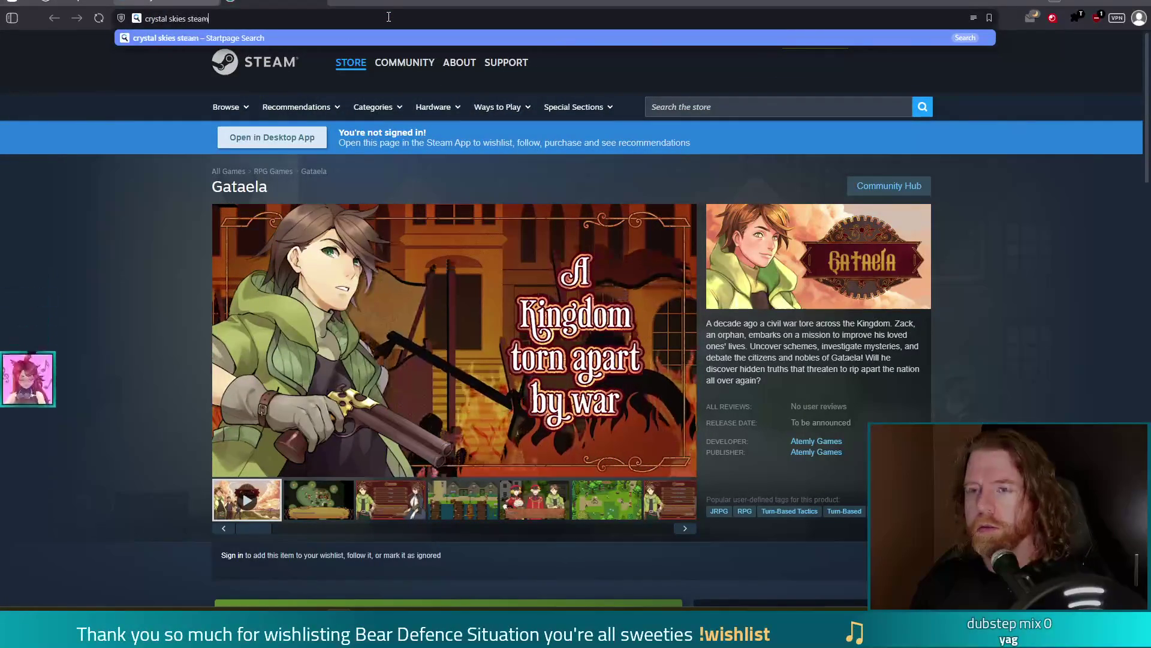
pyautogui.press('Return')
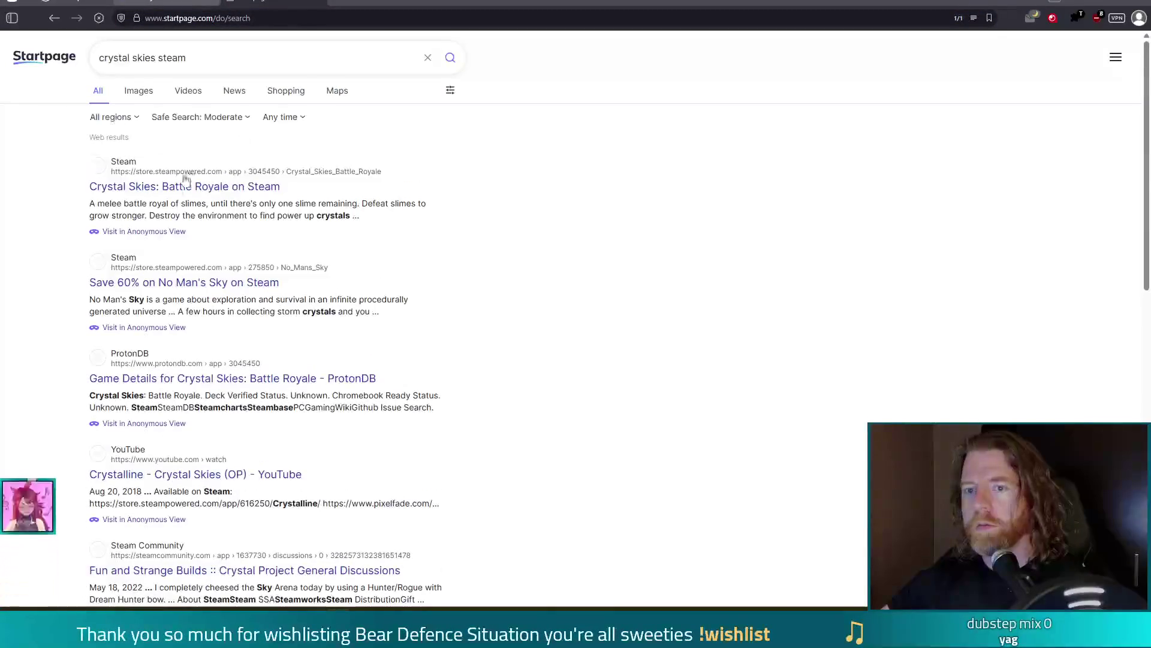
pyautogui.click(180, 186)
pyautogui.click(384, 22)
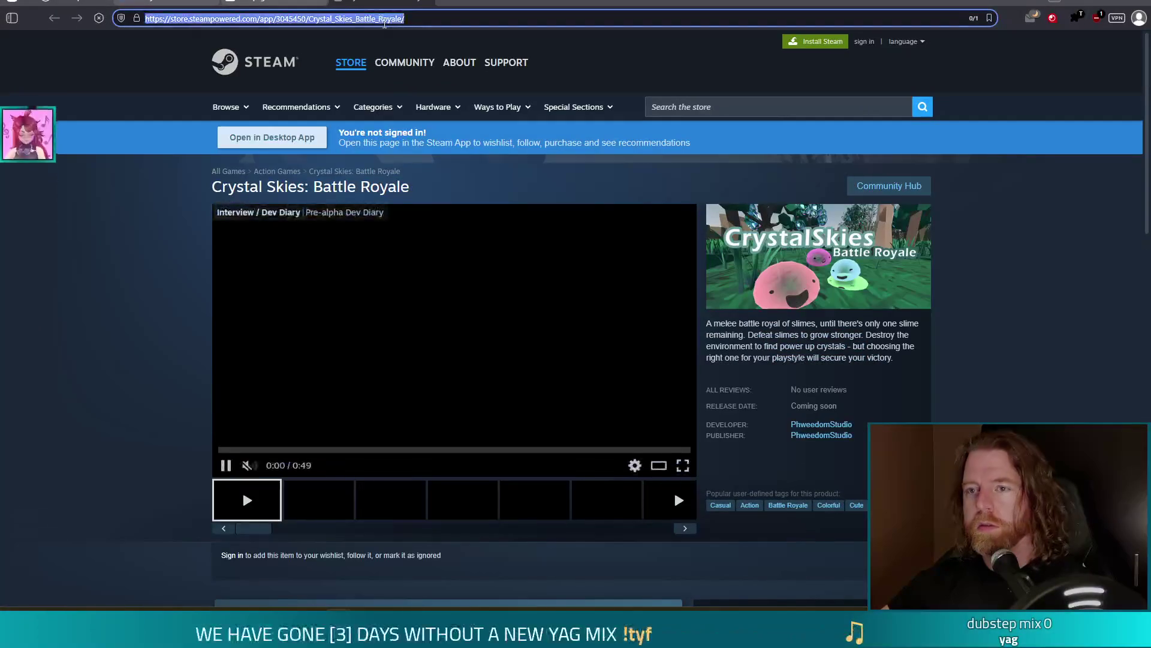
pyautogui.hotkey('alt', 'Tab')
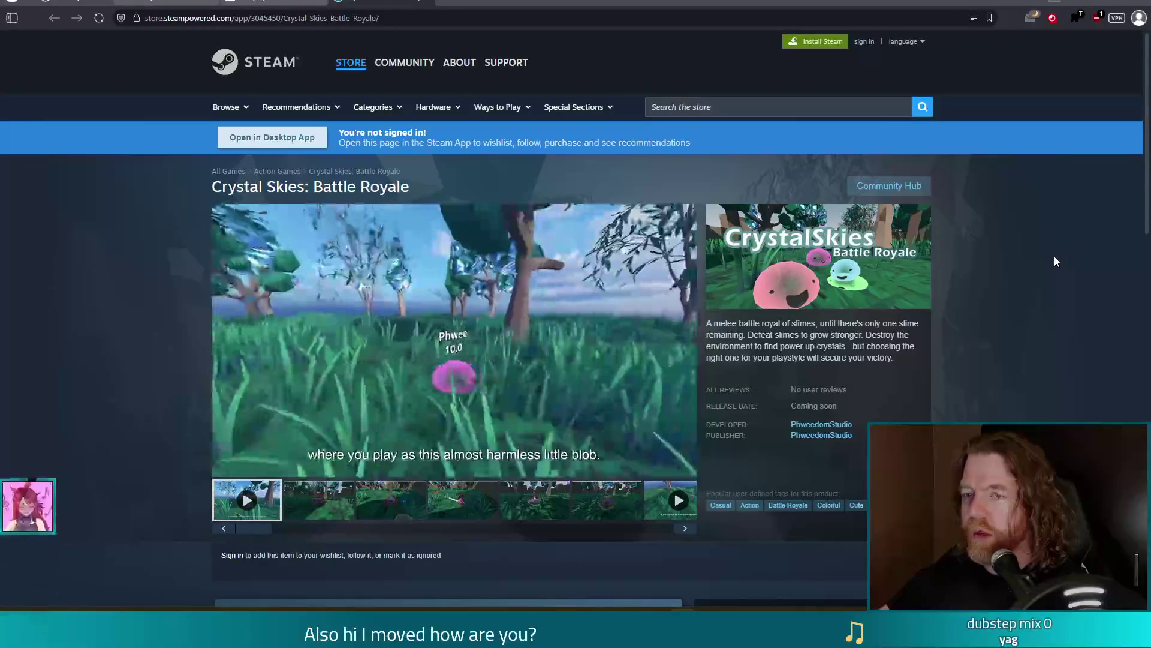
pyautogui.moveTo(391, 366)
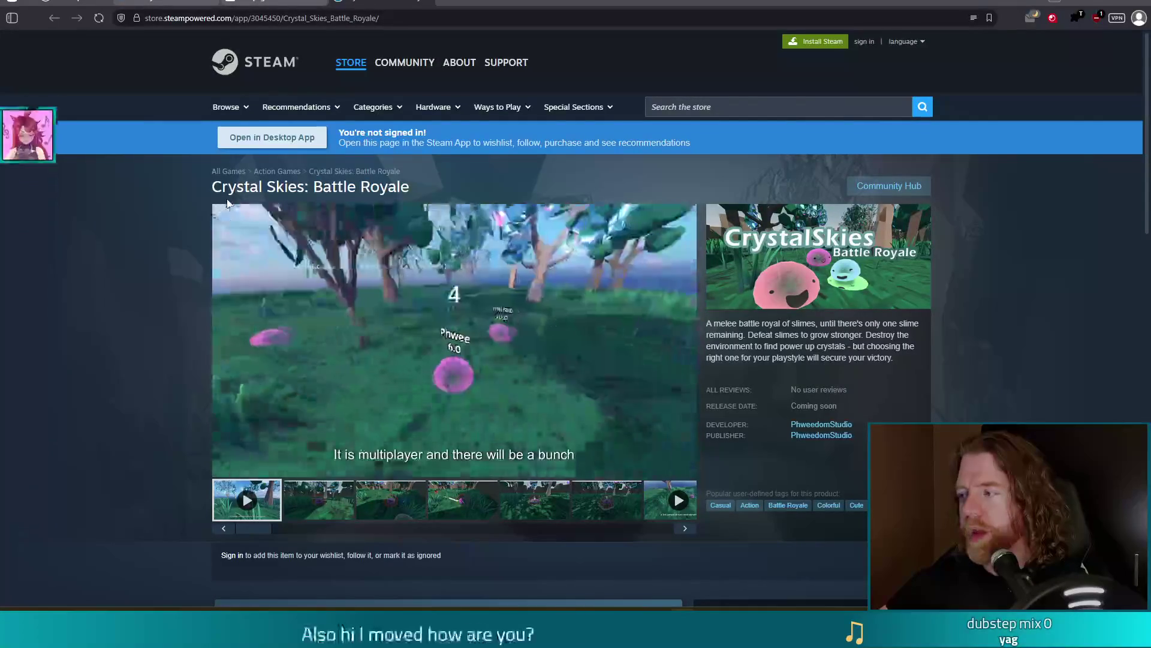
pyautogui.moveTo(258, 264)
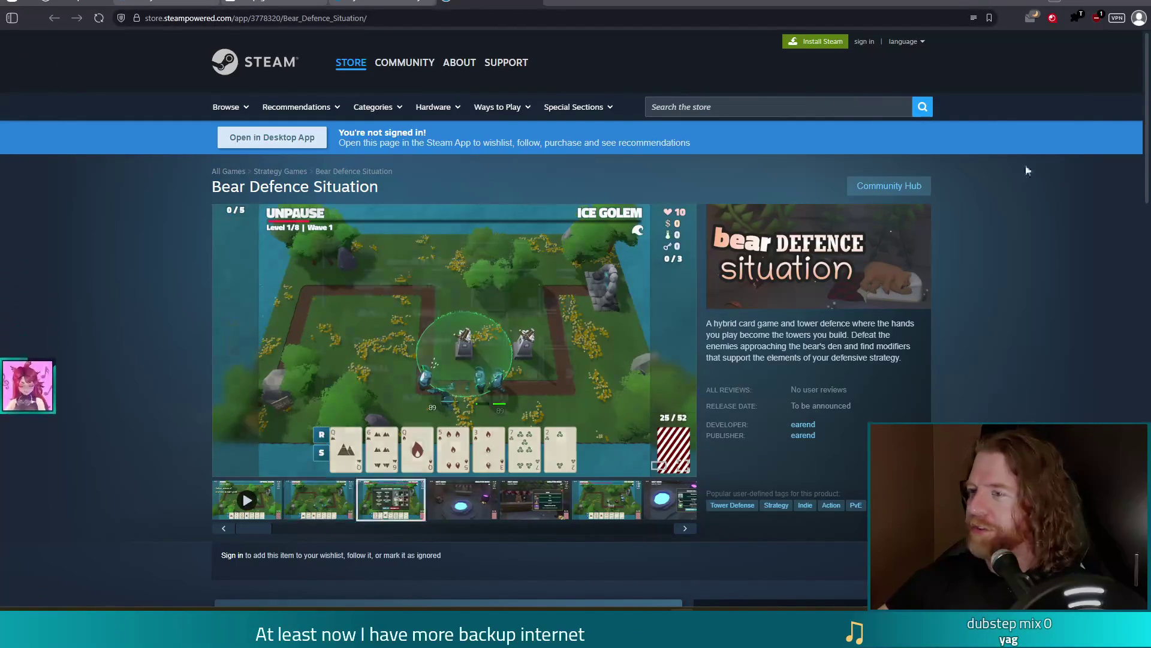
# Close the browser window showing the Bear Defence Situation Steam page
pyautogui.click(1135, 2)
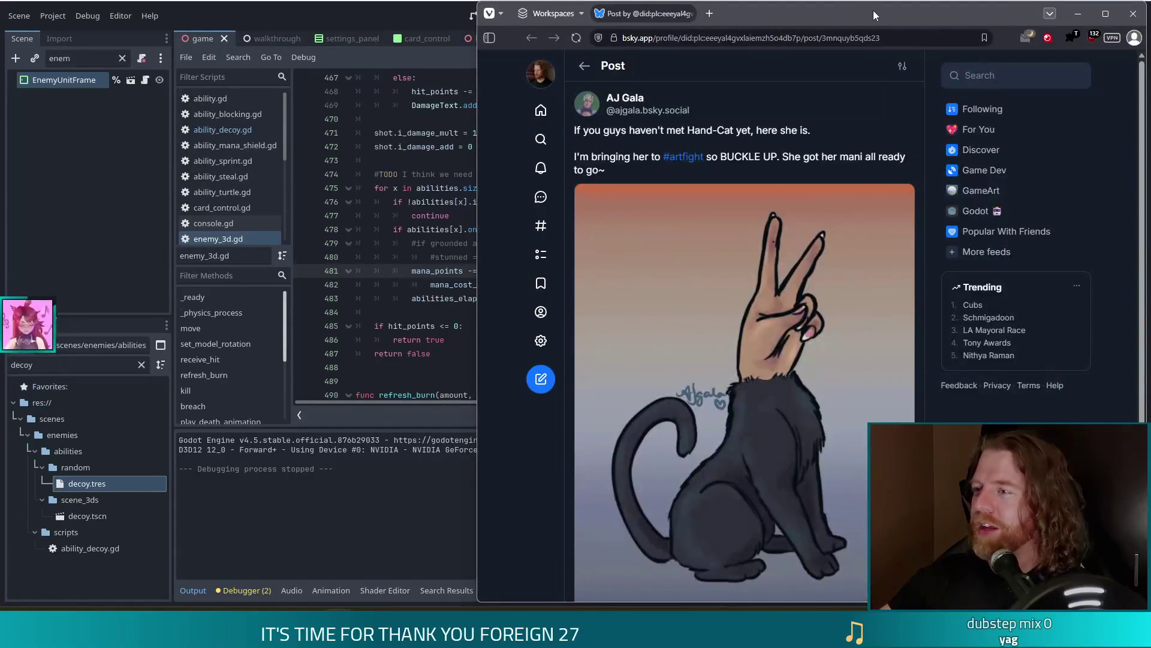
# Slide the browser aside to reveal the Inspector, read the Hand-Cat post, then switch away
pyautogui.moveTo(873, 10); pyautogui.dragTo(703, 2)
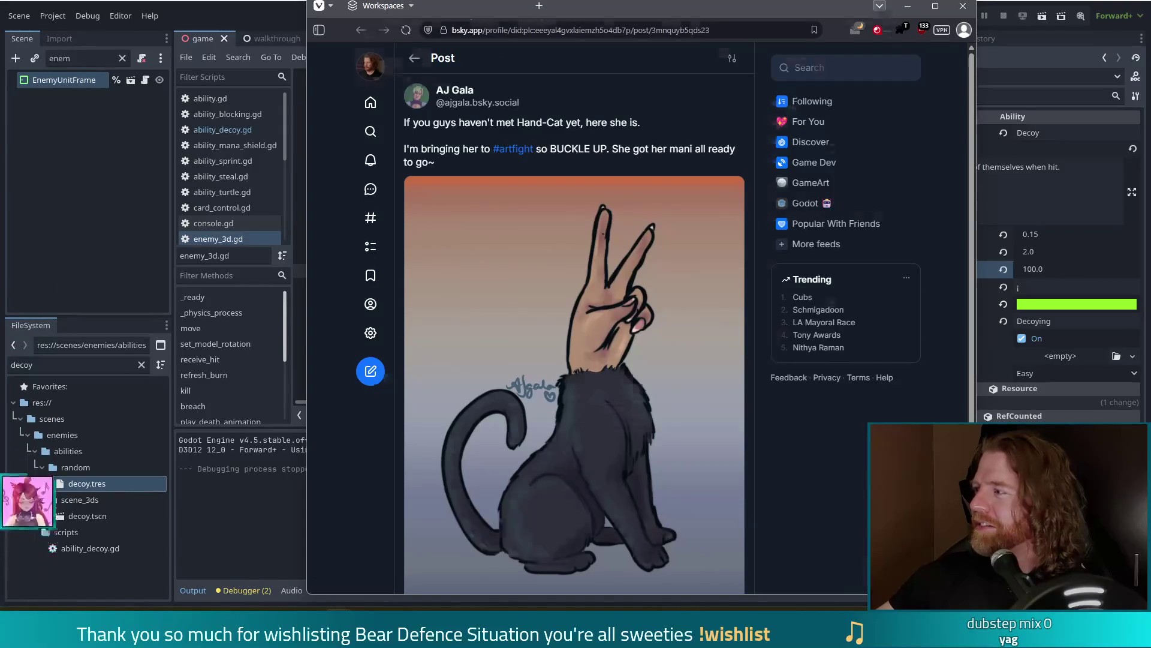
pyautogui.hotkey('alt', 'Tab')
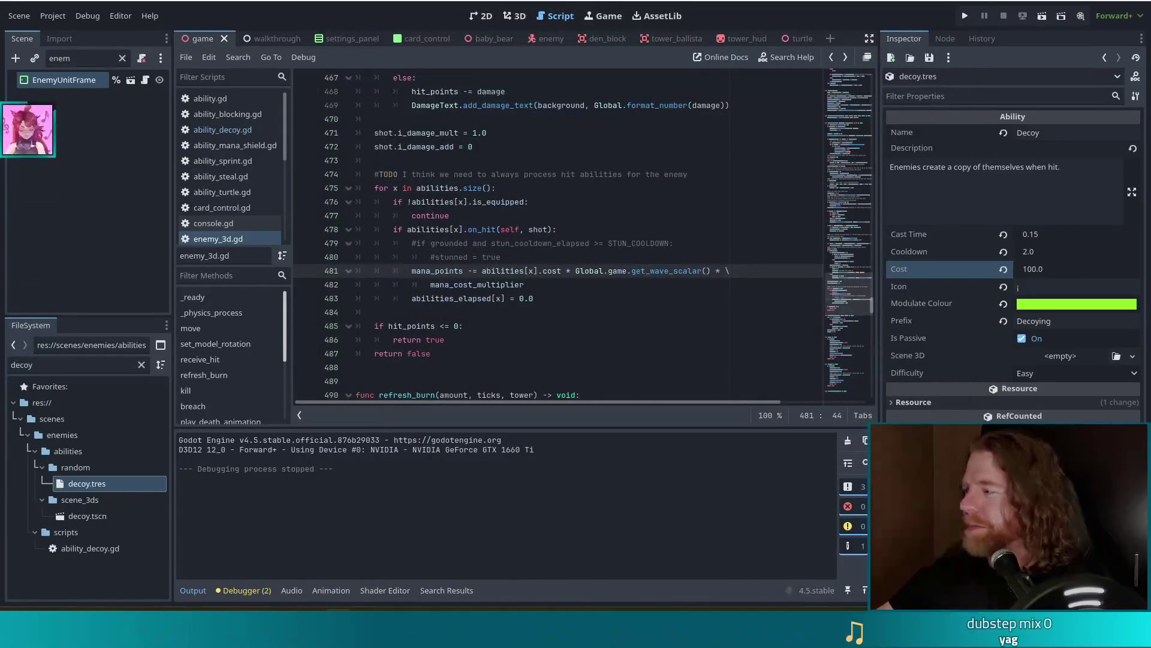
# Check lines 480-483 of the edited script, then run the project with F5
pyautogui.press('Left')
pyautogui.press('Left')
pyautogui.press('Left')
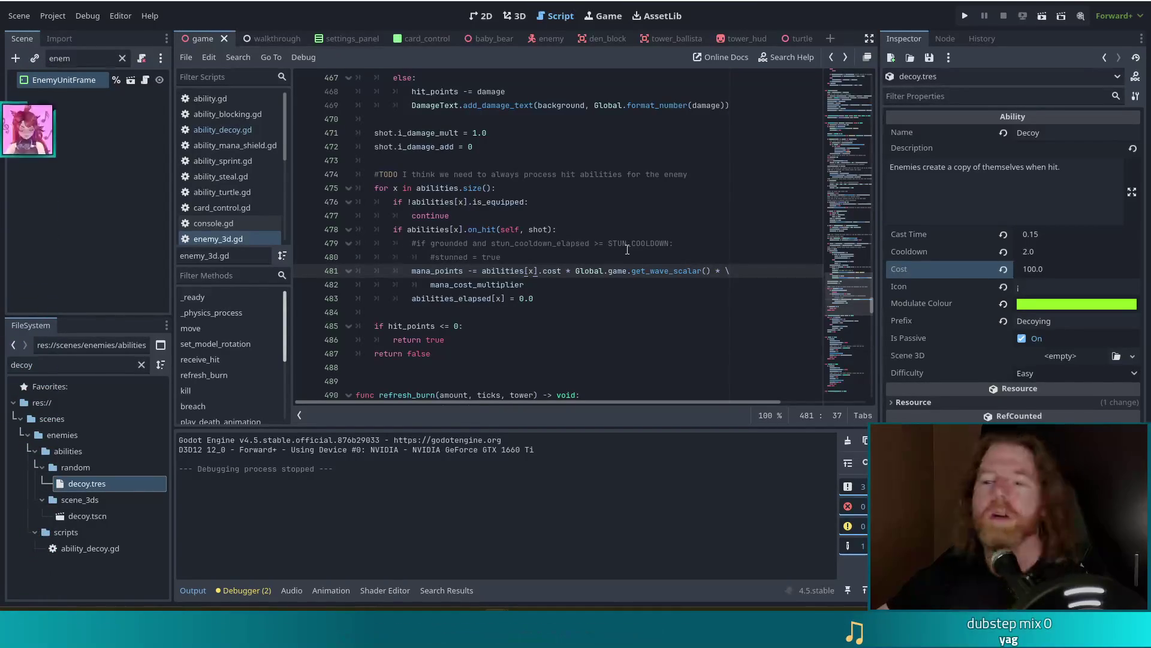
pyautogui.press('Up')
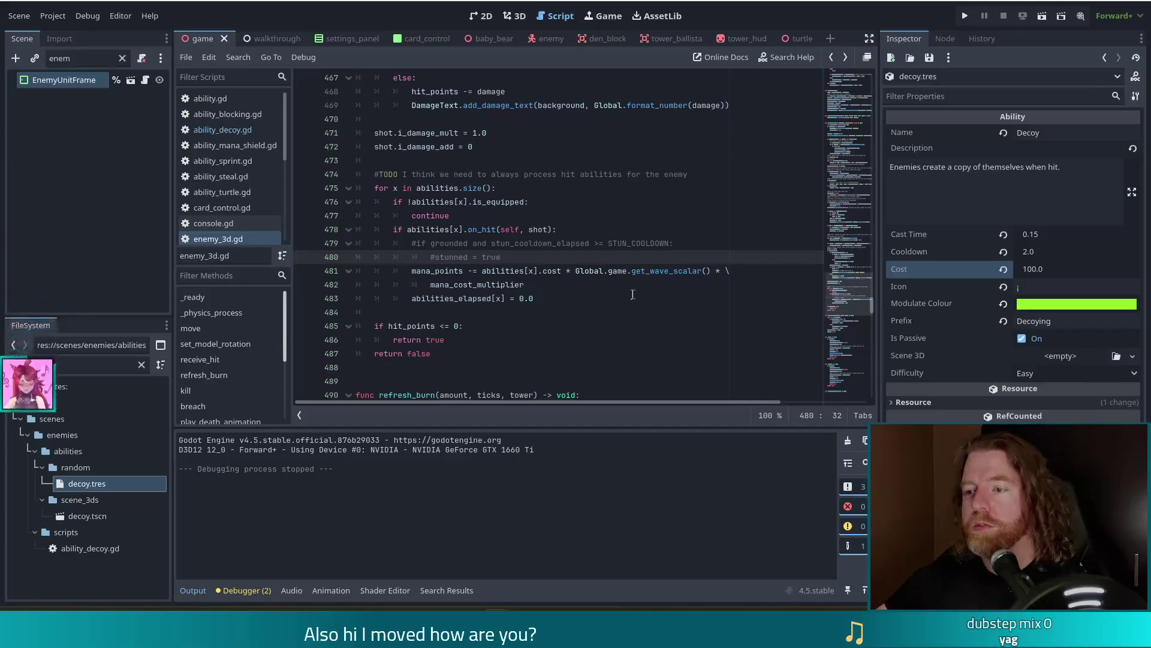
pyautogui.click(562, 293)
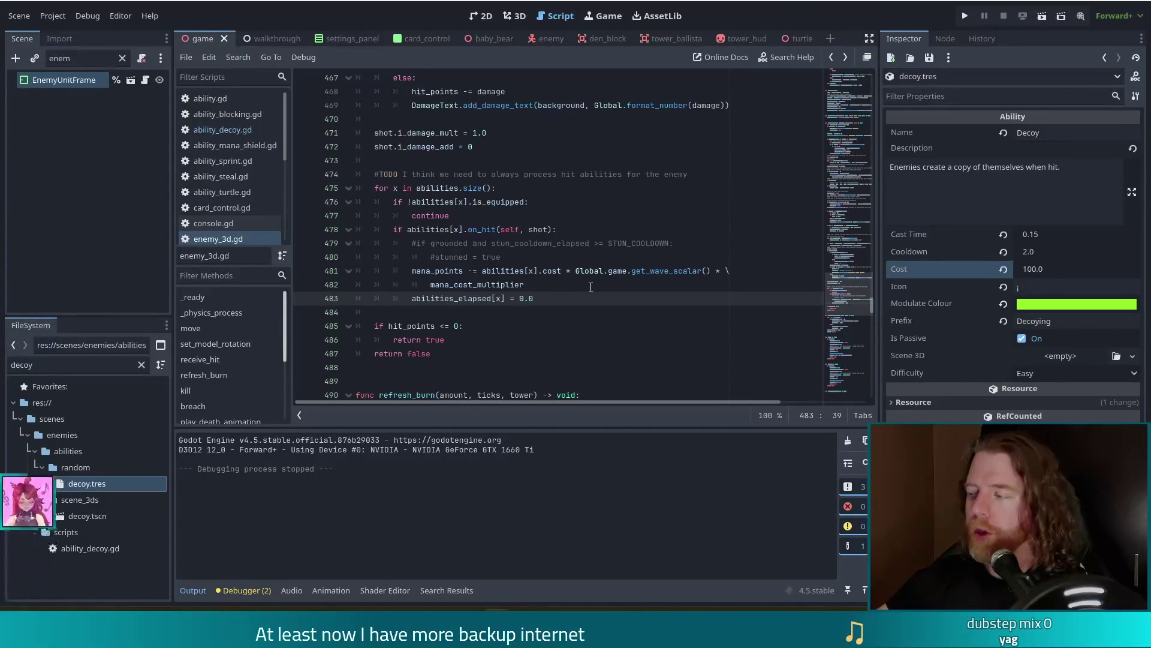
pyautogui.press('F5')
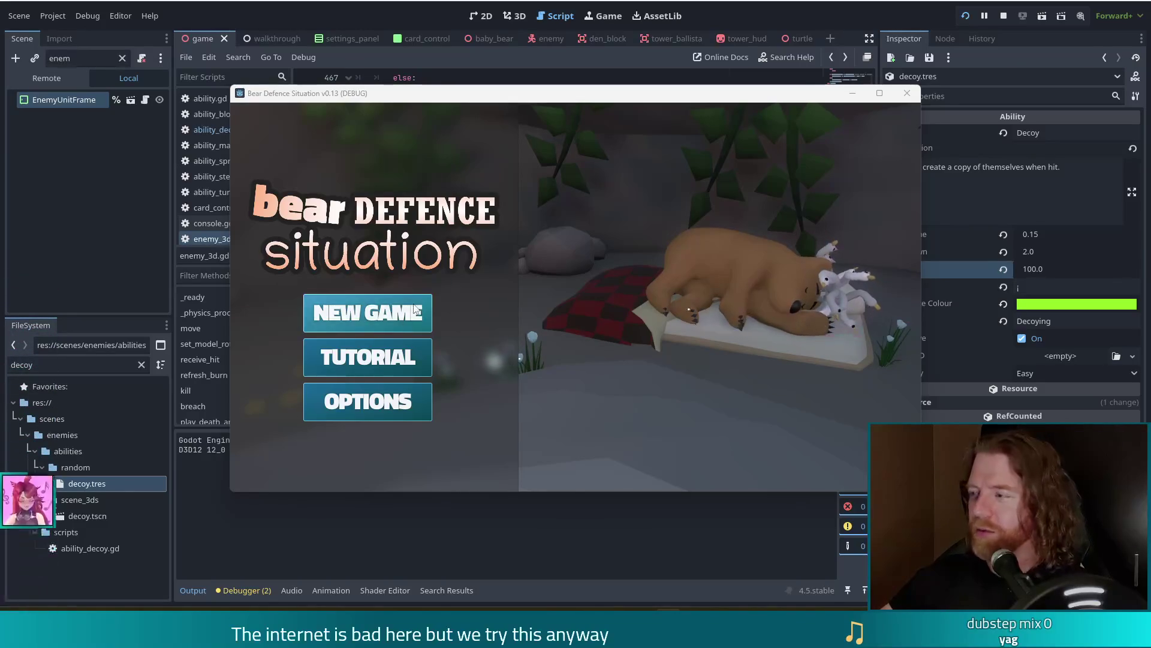
# Start a new game, run 'set_ability decoy' in the console, and advance to the level map
pyautogui.click(401, 318)
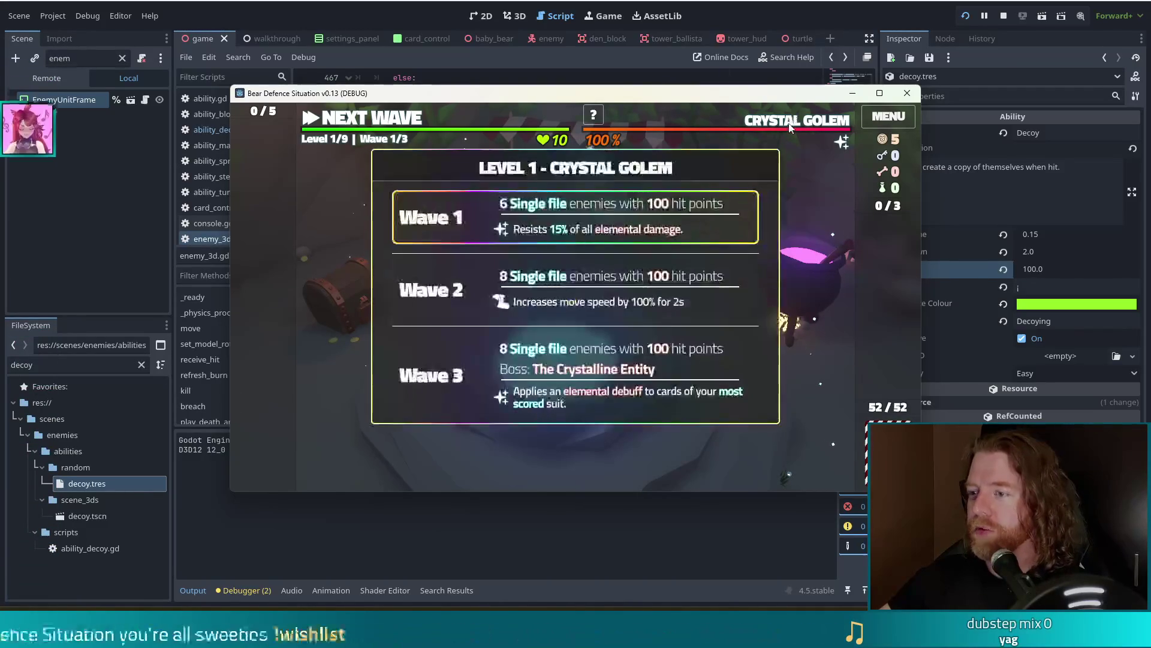
pyautogui.press('`')
pyautogui.write('set_ability de')
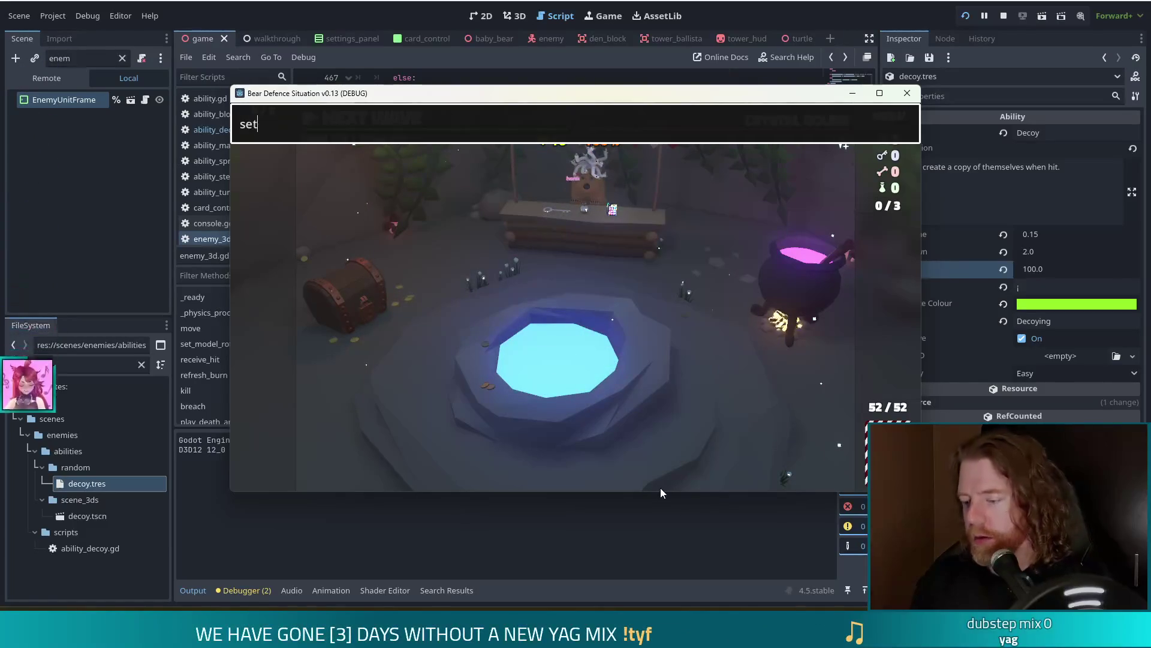
pyautogui.write('coy')
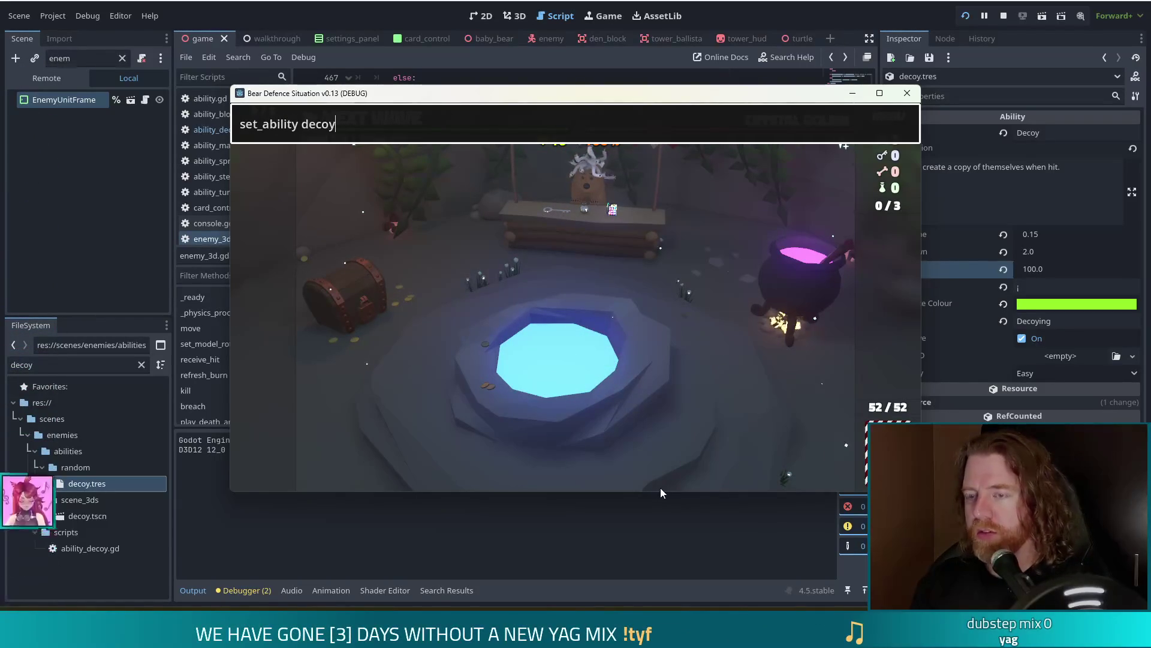
pyautogui.press('Return')
pyautogui.click(395, 115)
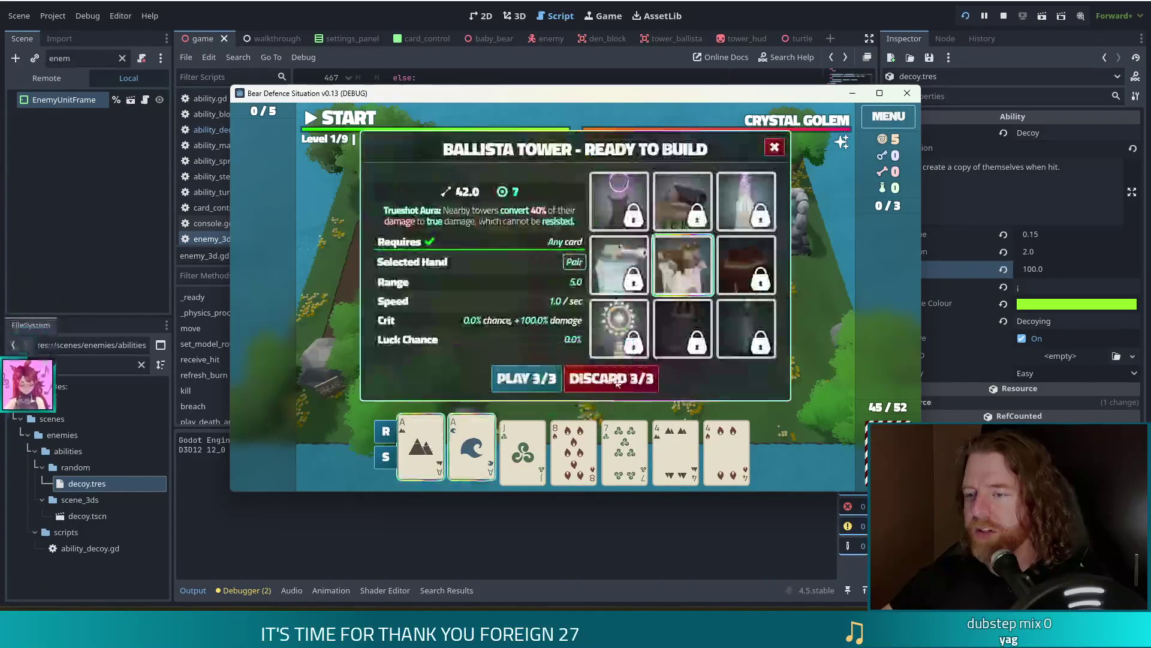
# Place a Ballista Tower inside the path loop, start wave 1, and dismiss Wave Complete
pyautogui.click(526, 378)
pyautogui.click(587, 317)
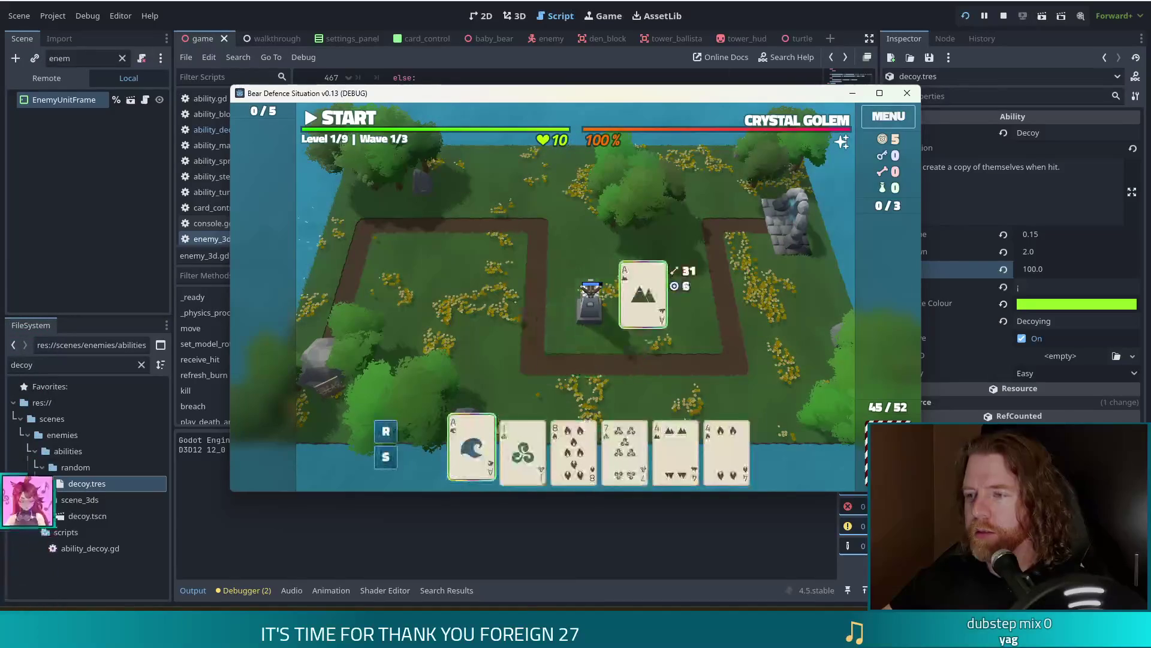
pyautogui.click(354, 120)
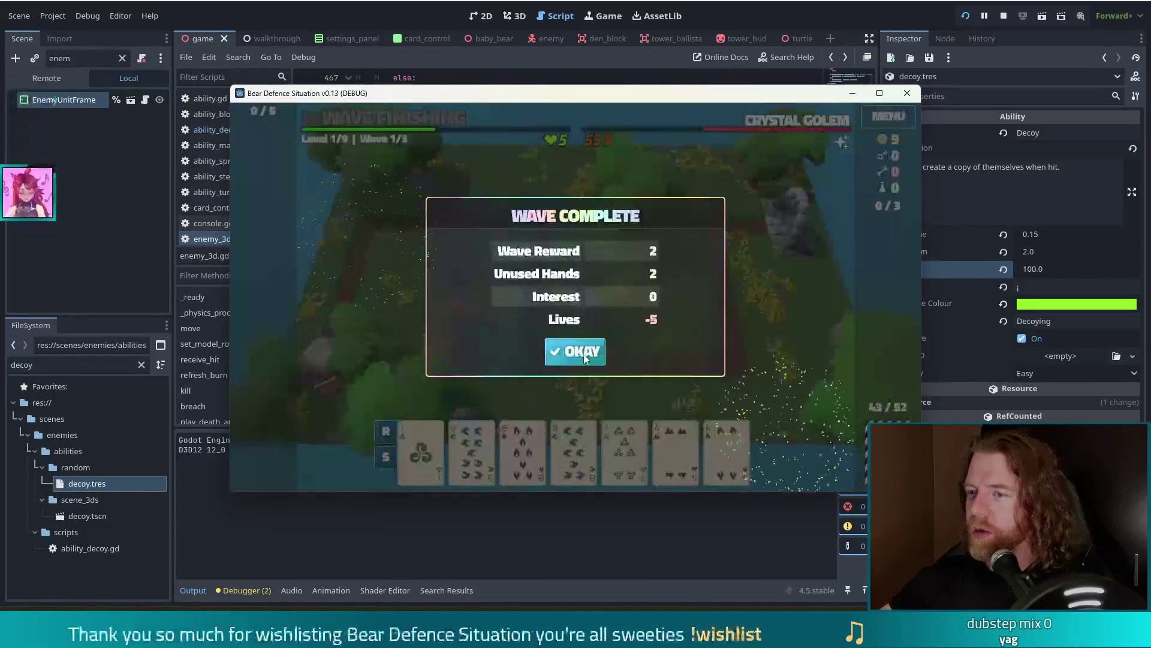
pyautogui.click(584, 360)
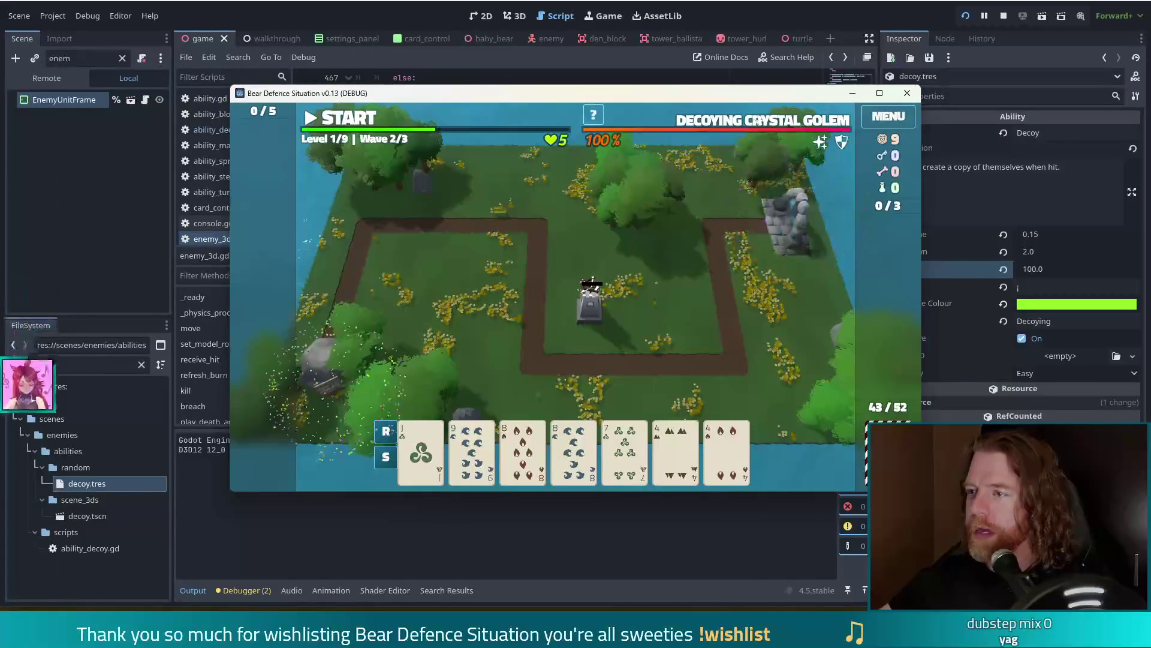
# Play the 4 of Earth and 4 of Fire pair to place a second ballista beside the first
pyautogui.click(676, 450)
pyautogui.click(722, 449)
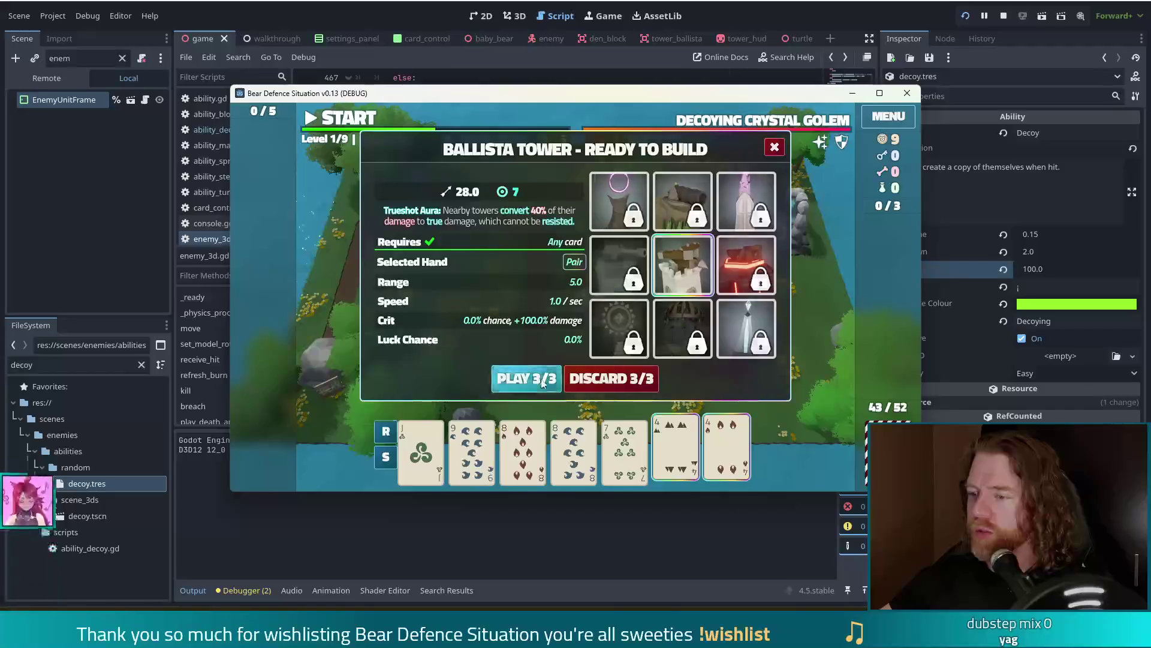
pyautogui.click(527, 378)
pyautogui.click(560, 324)
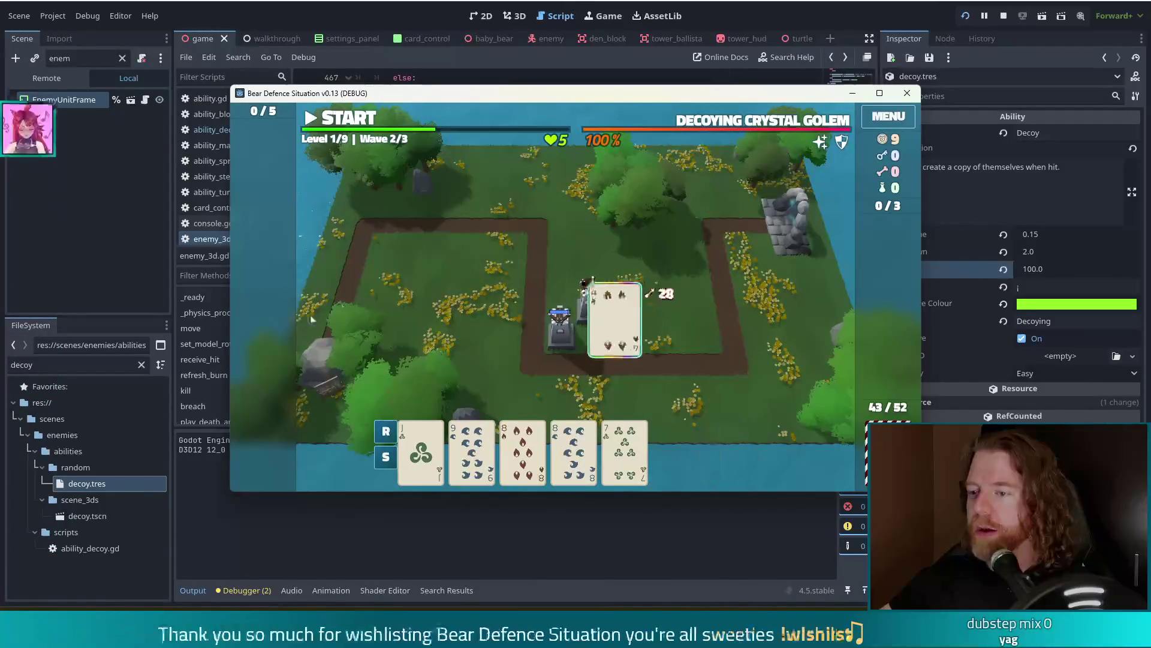
# Start wave 2, pausing to inspect the decoy copies, then stop the running game
pyautogui.click(348, 119)
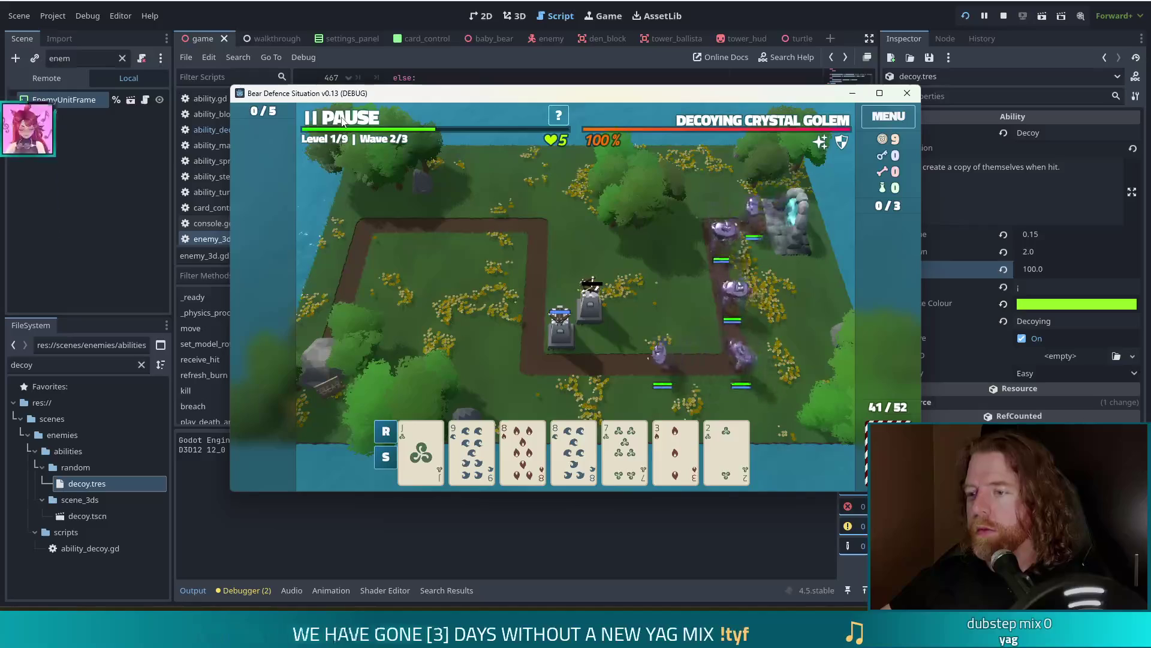
pyautogui.click(343, 120)
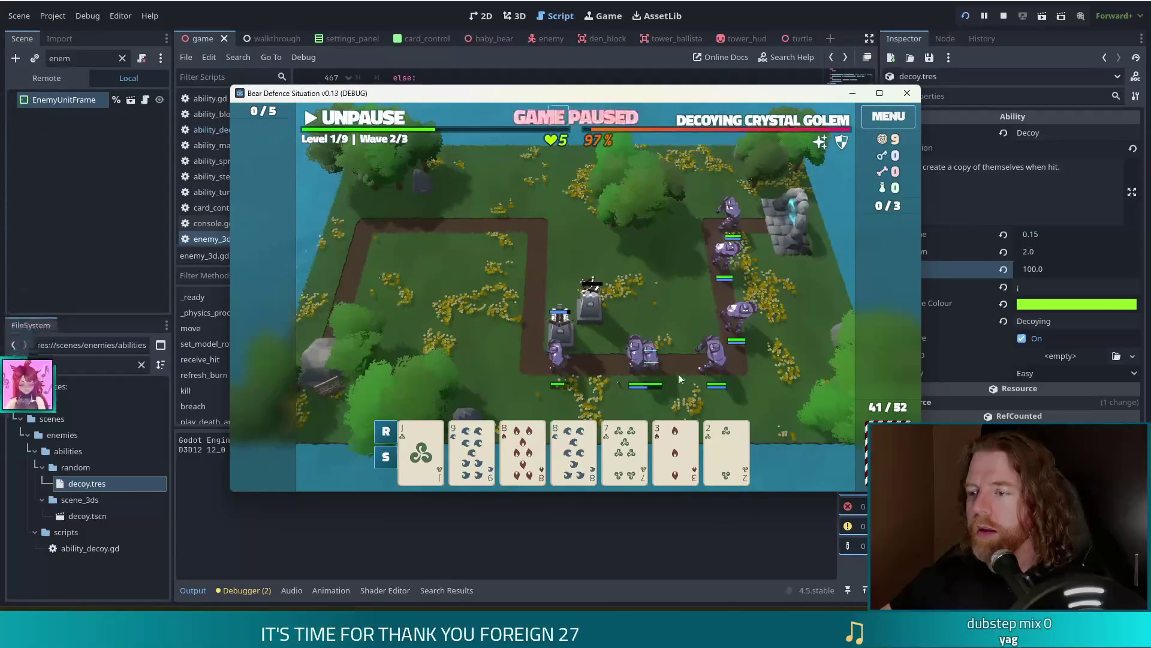
pyautogui.click(354, 119)
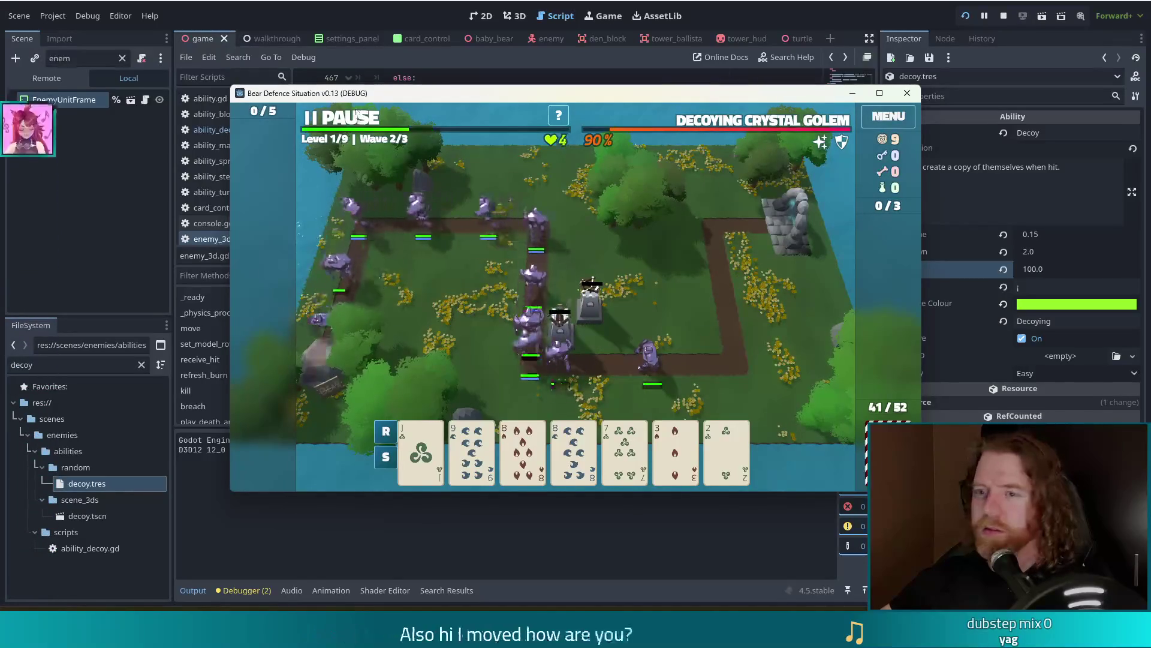
pyautogui.click(356, 120)
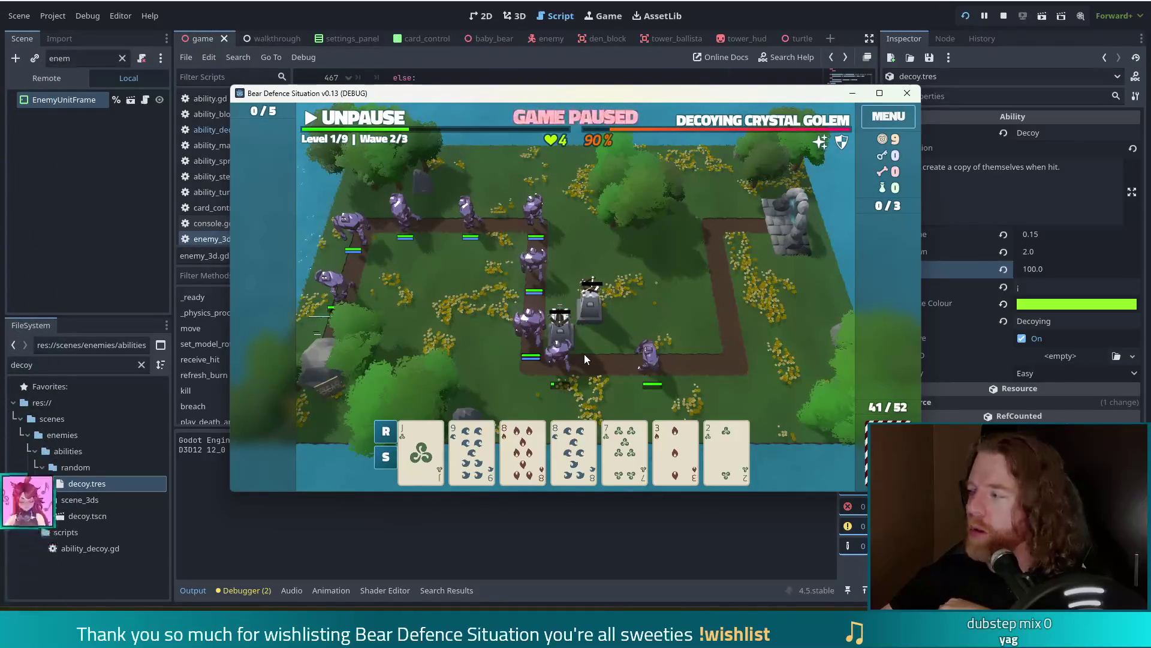
pyautogui.click(1004, 16)
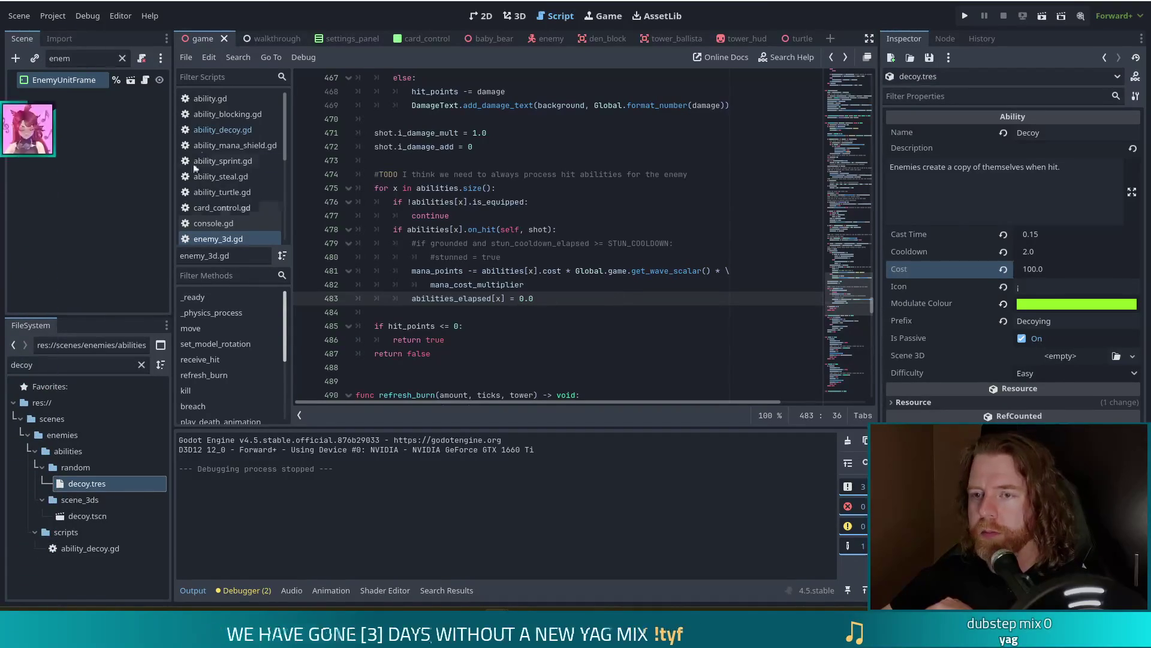
# In ability_decoy.gd, uncomment line 18 so it reads decoy.hit_points = 1
pyautogui.click(222, 129)
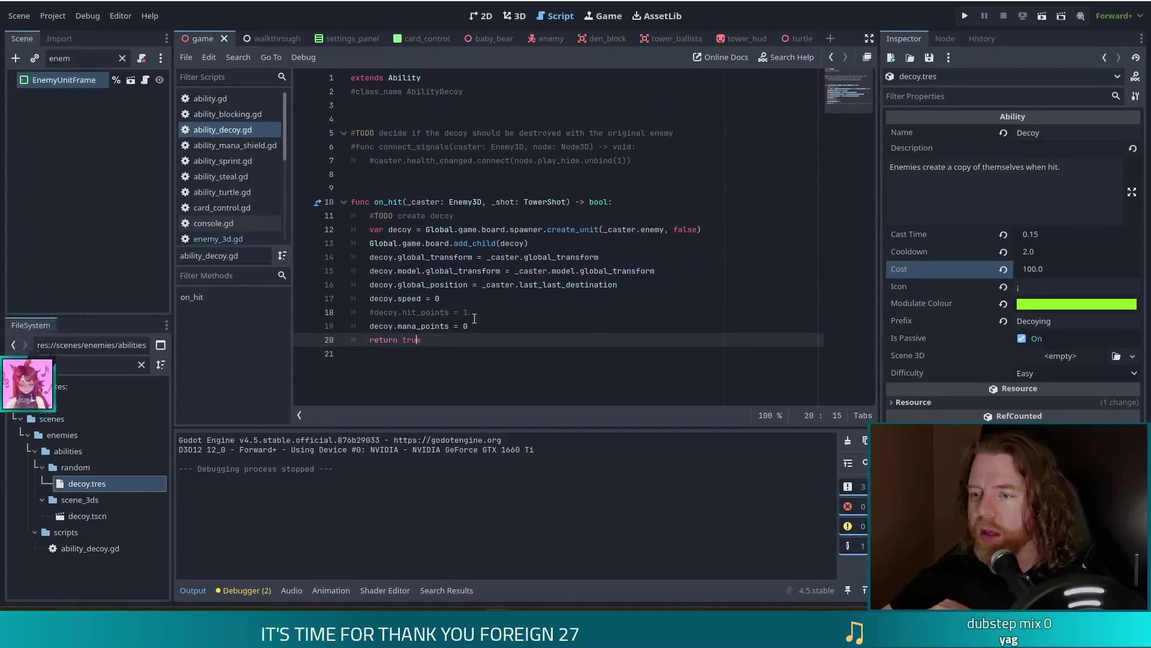
pyautogui.click(376, 312)
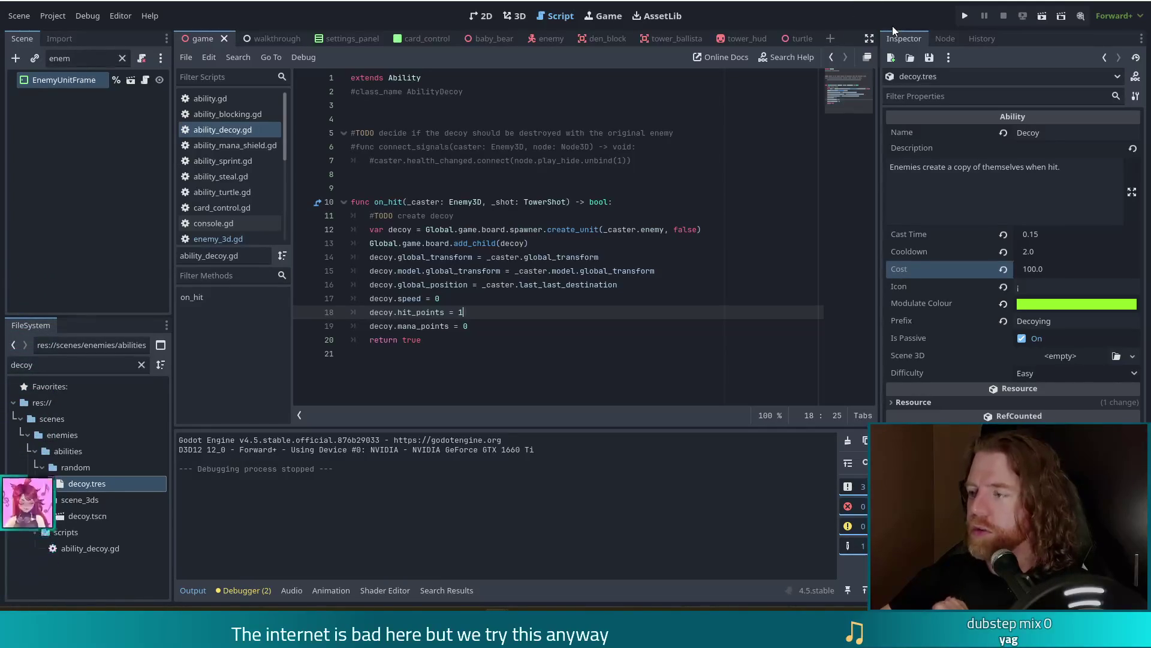
pyautogui.click(626, 280)
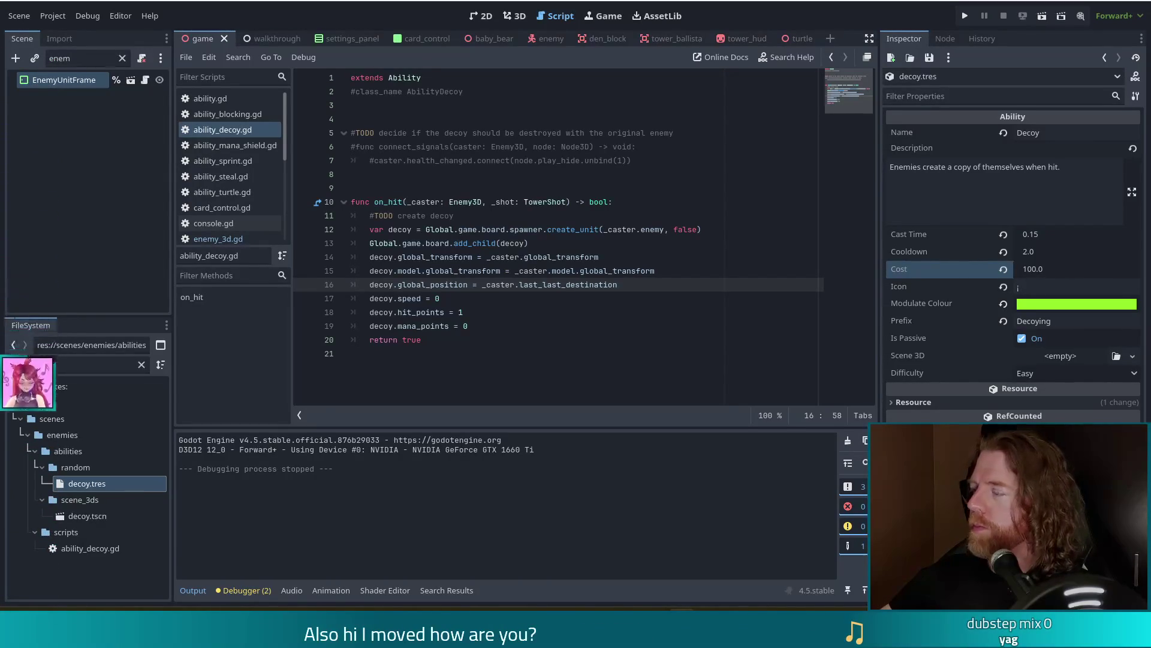
pyautogui.click(578, 257)
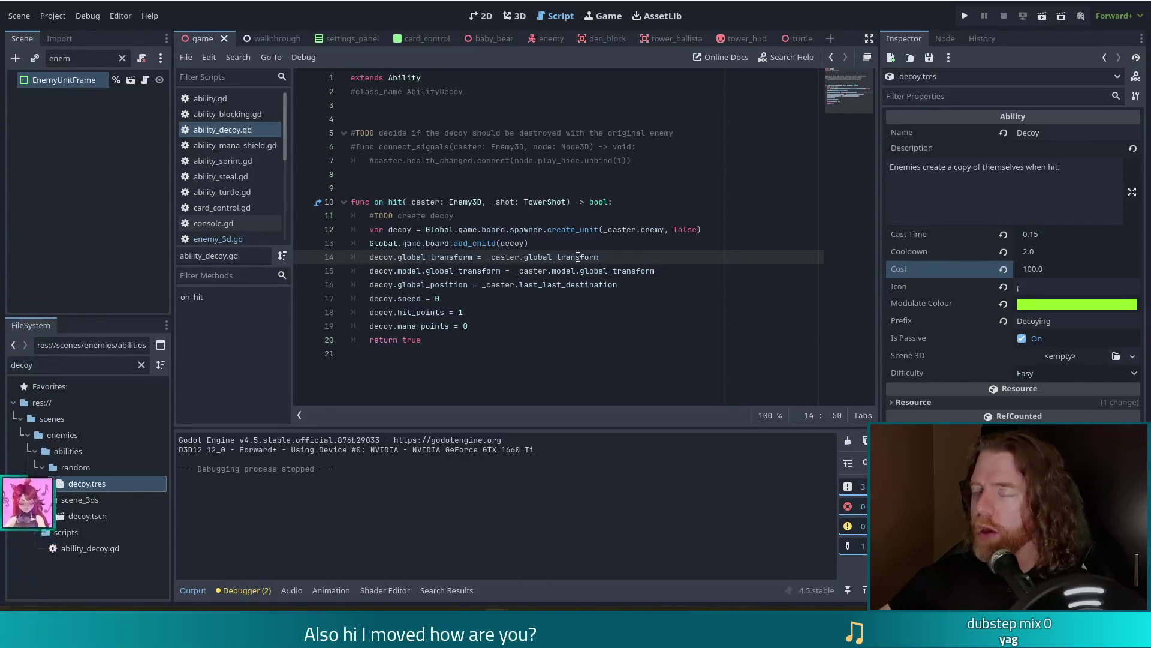
pyautogui.moveTo(578, 257)
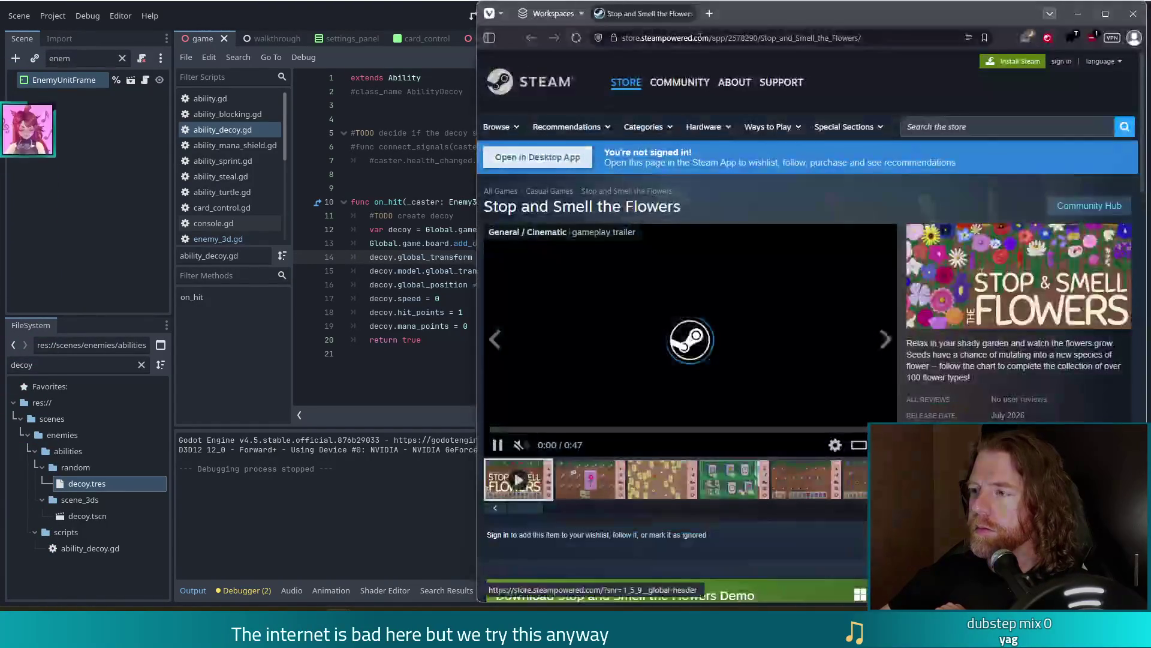
# Maximize the browser showing the Stop and Smell the Flowers Steam store page
pyautogui.moveTo(833, 24); pyautogui.dragTo(454, 120)
pyautogui.doubleClick(454, 120)
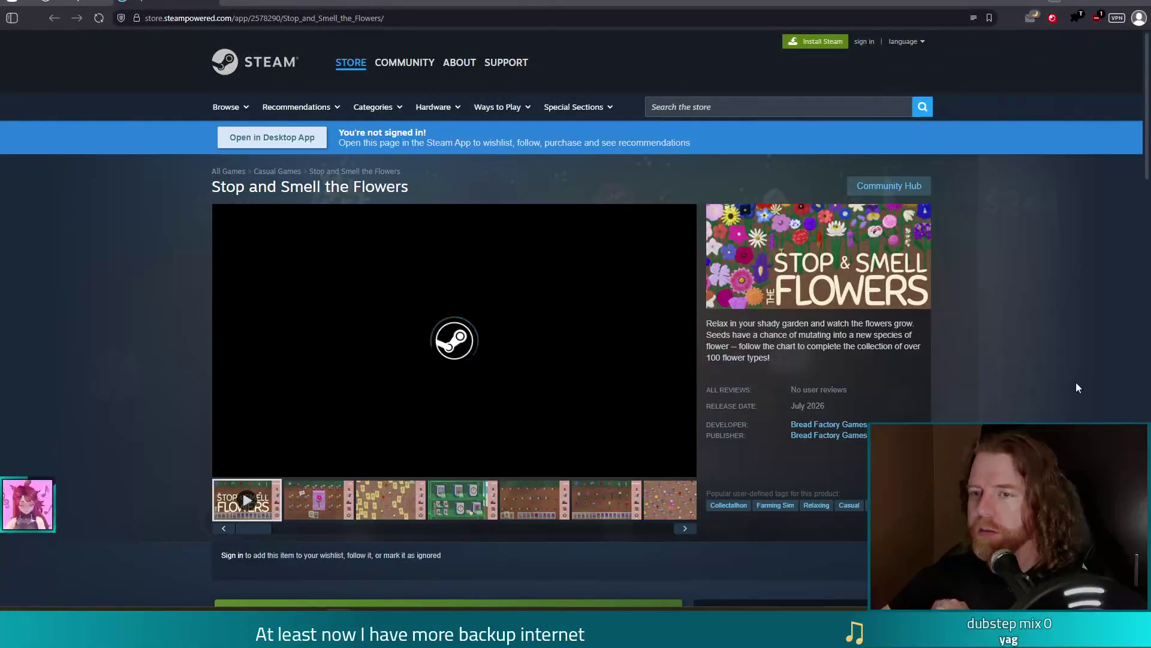
pyautogui.hotkey('ctrl', 'l')
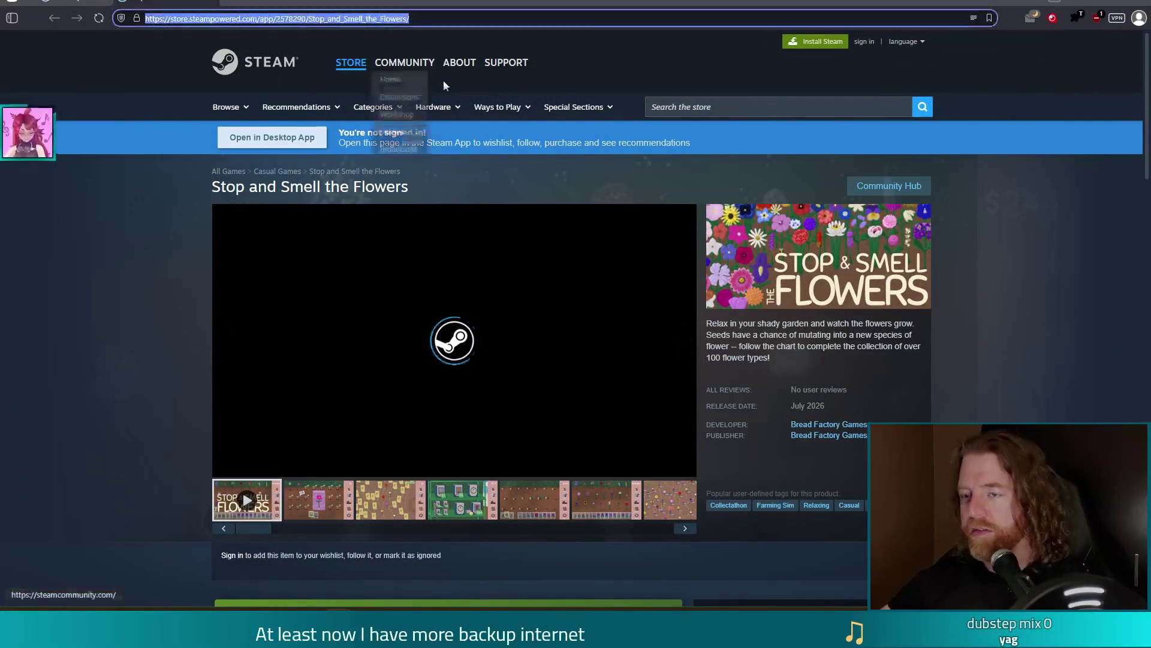
pyautogui.click(433, 371)
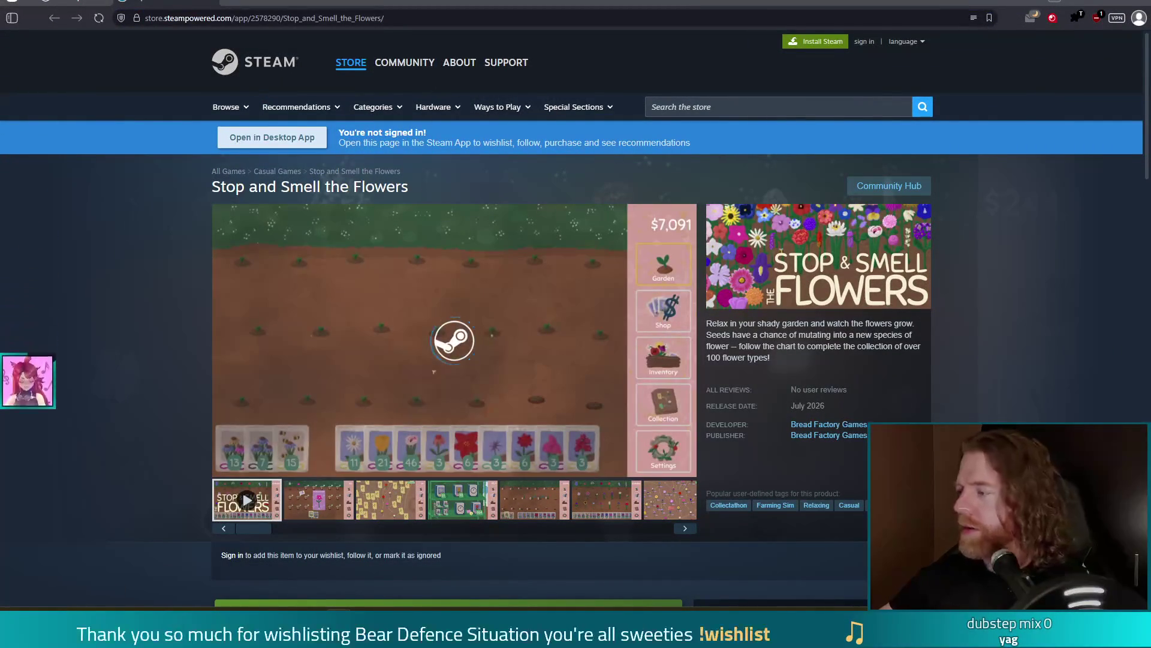
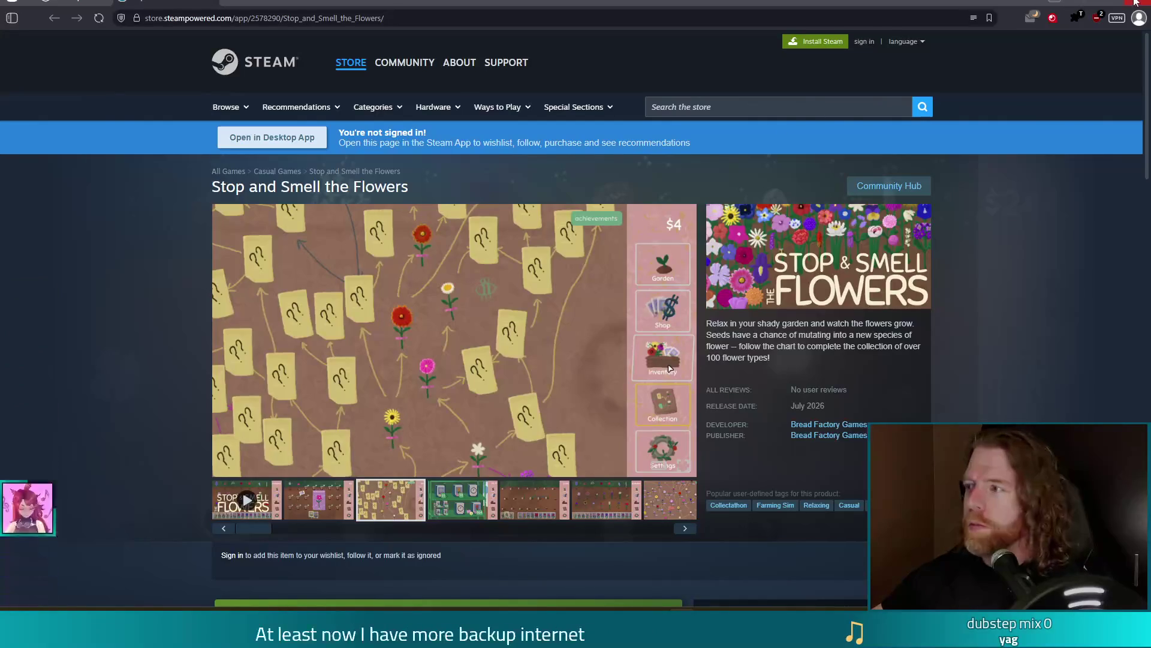
# Leave the Stop and Smell the Flowers store page and return to the Godot editor
pyautogui.hotkey('alt', 'Tab')
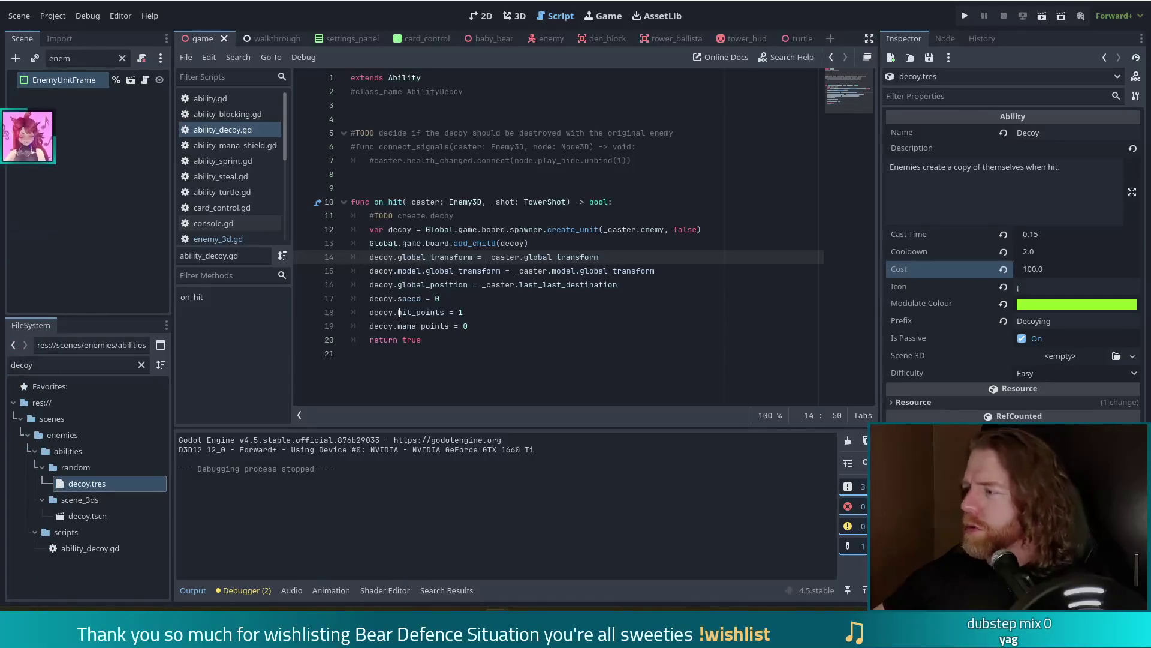
# Check symbol tooltips in ability_decoy.gd, then run Bear Defence Situation to test the decoy fix
pyautogui.moveTo(400, 313)
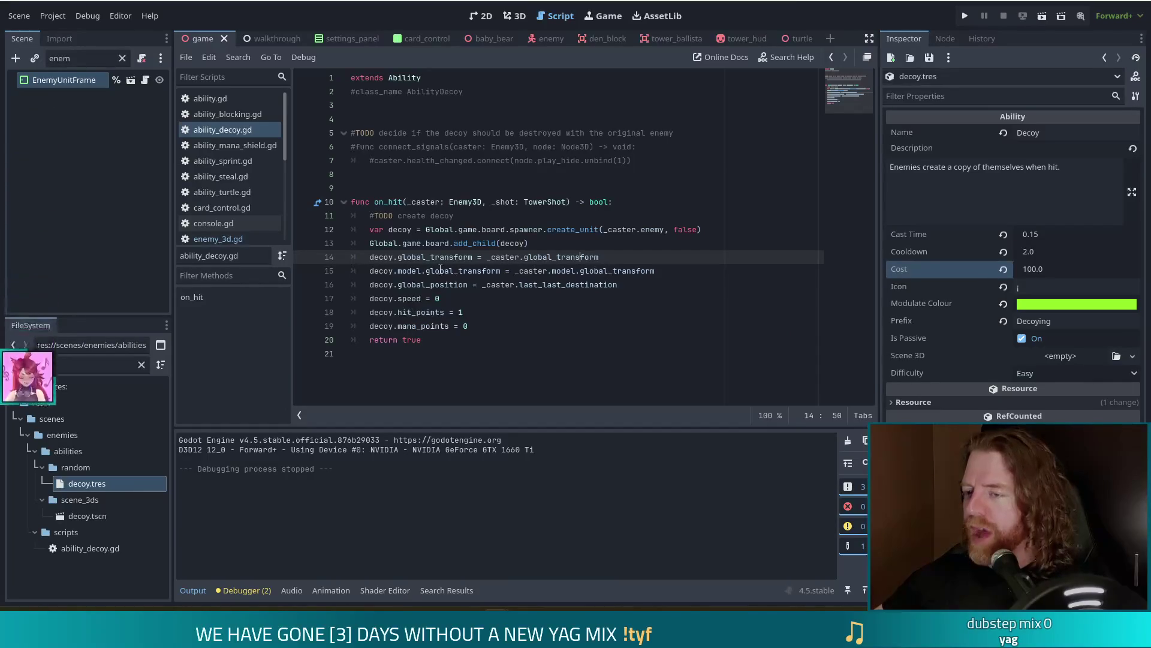
pyautogui.moveTo(441, 270)
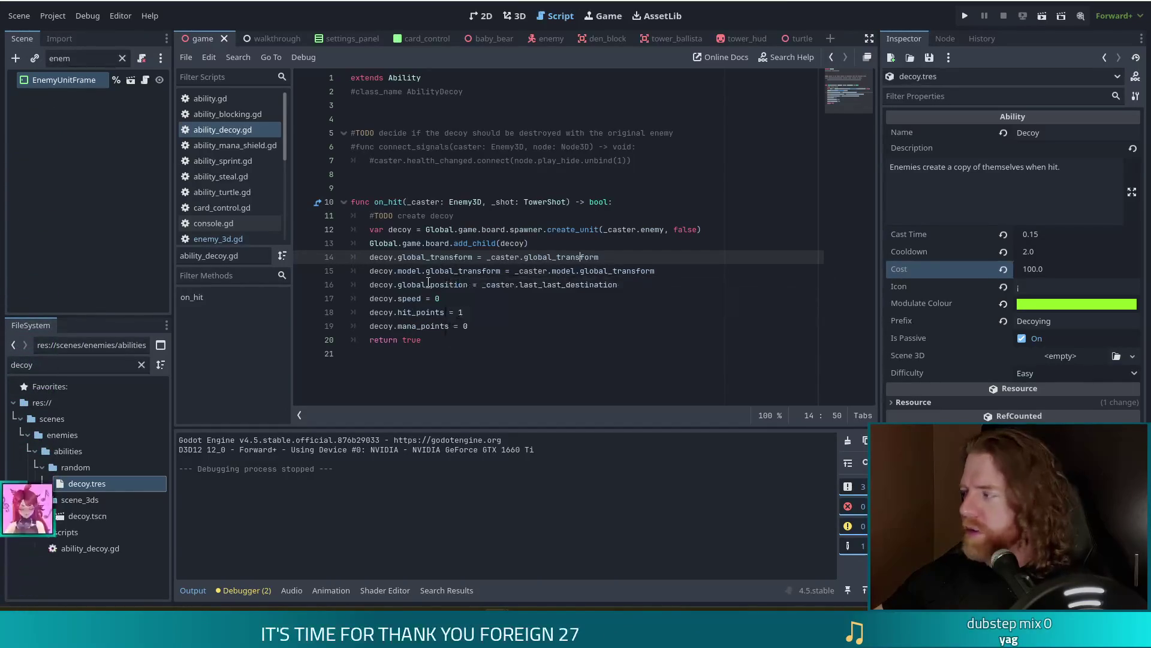
pyautogui.click(966, 16)
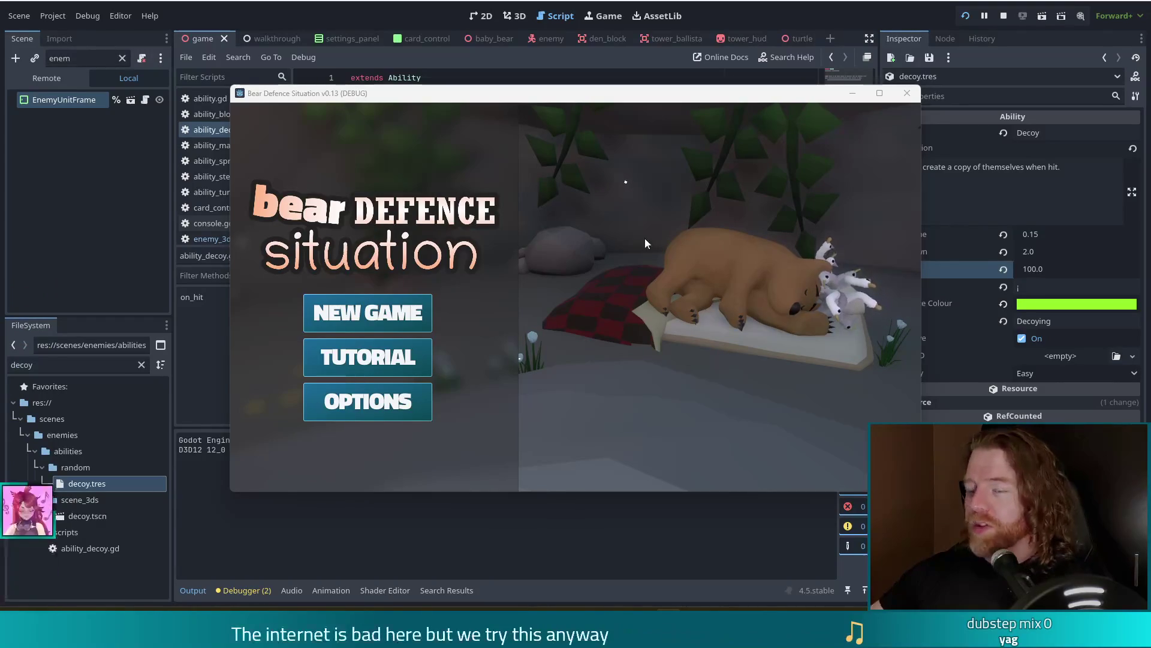
# Start a new game, give enemies the decoy ability with 'set_ability decoy', and load Level 1
pyautogui.click(386, 304)
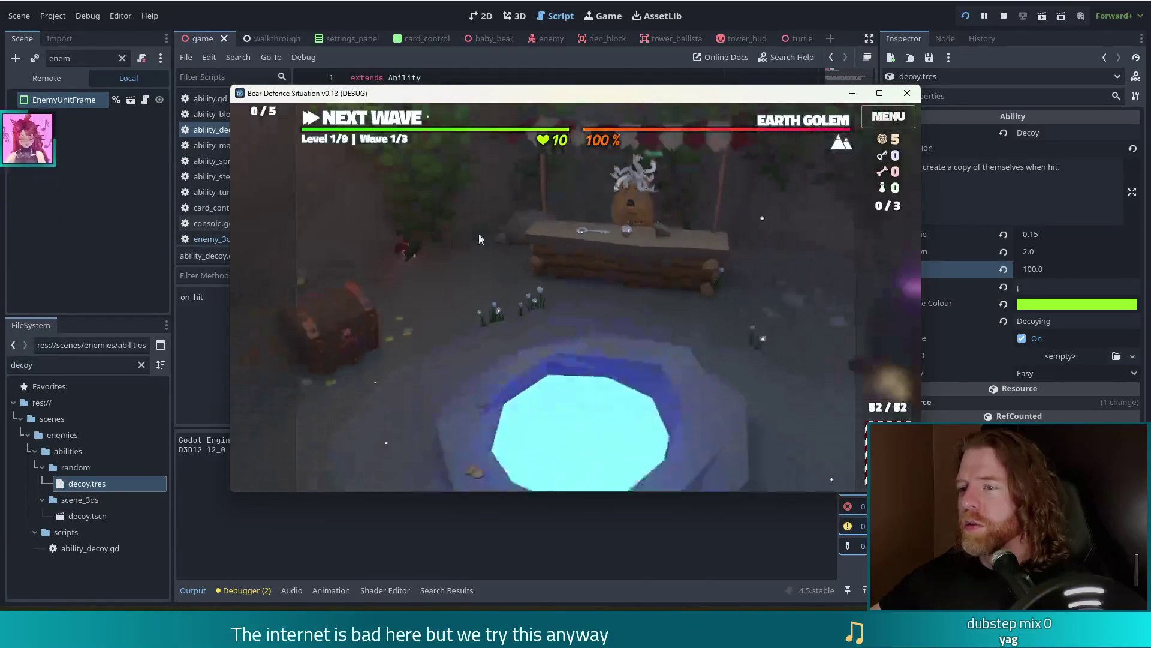
pyautogui.press('`')
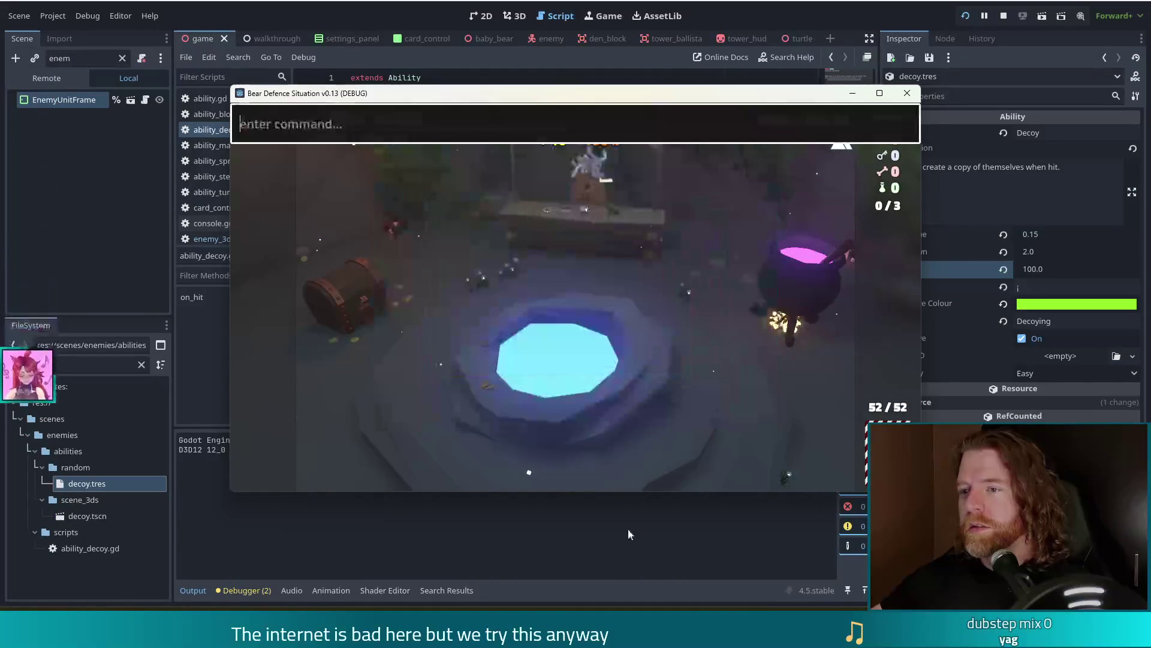
pyautogui.write('set_ability decoy')
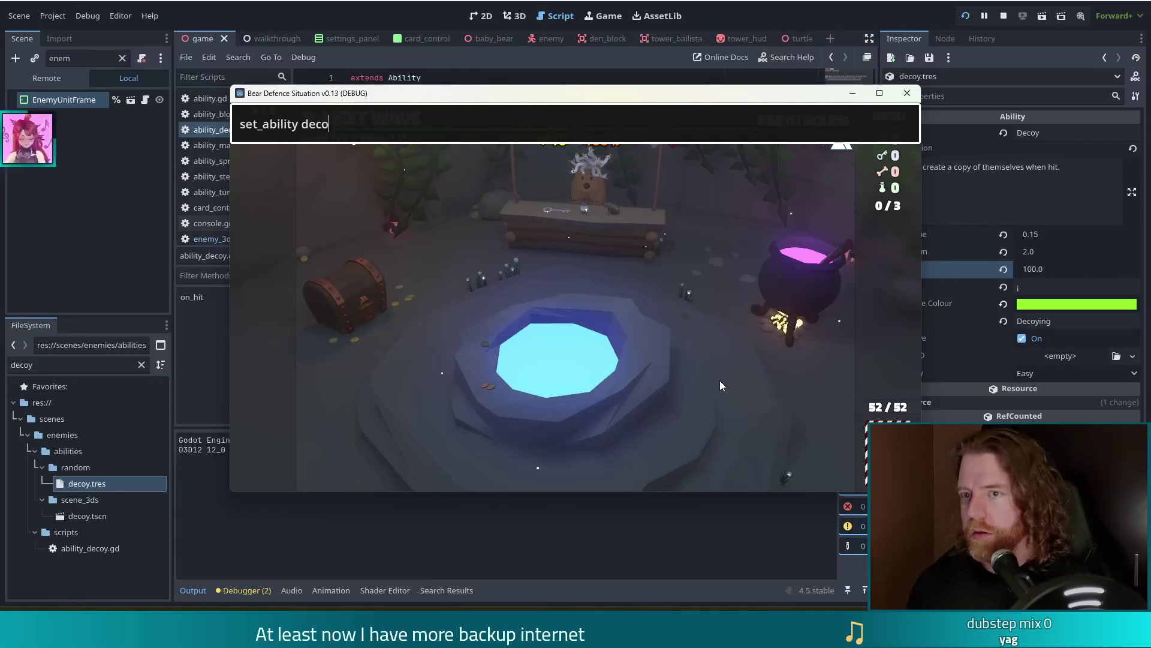
pyautogui.press('Return')
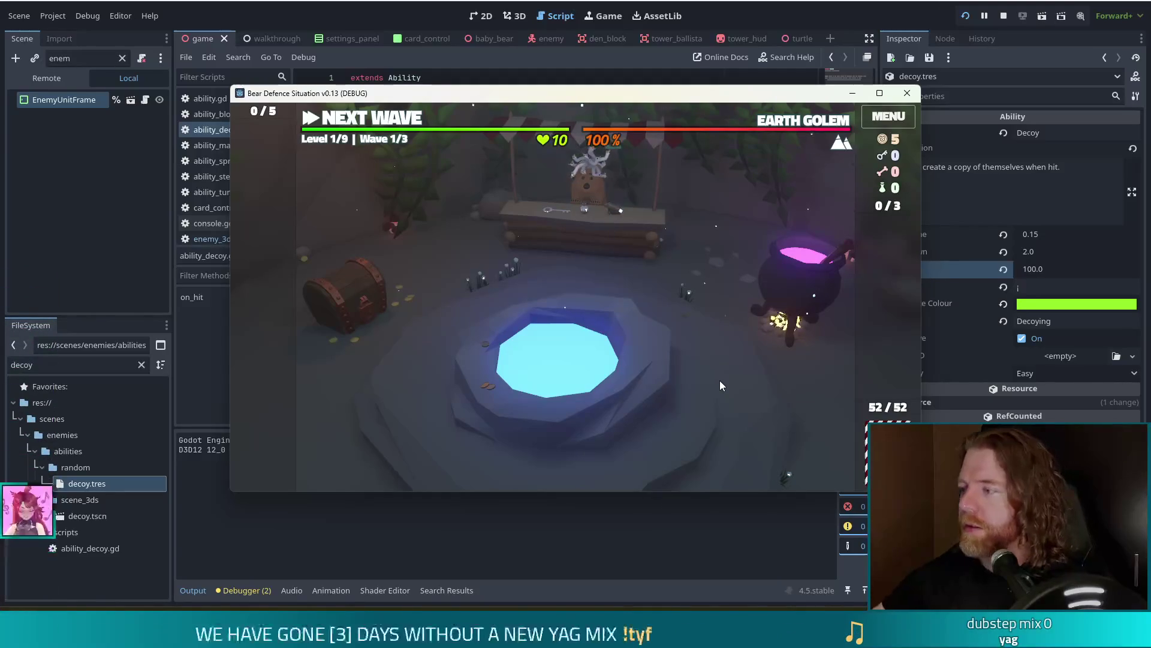
pyautogui.click(391, 122)
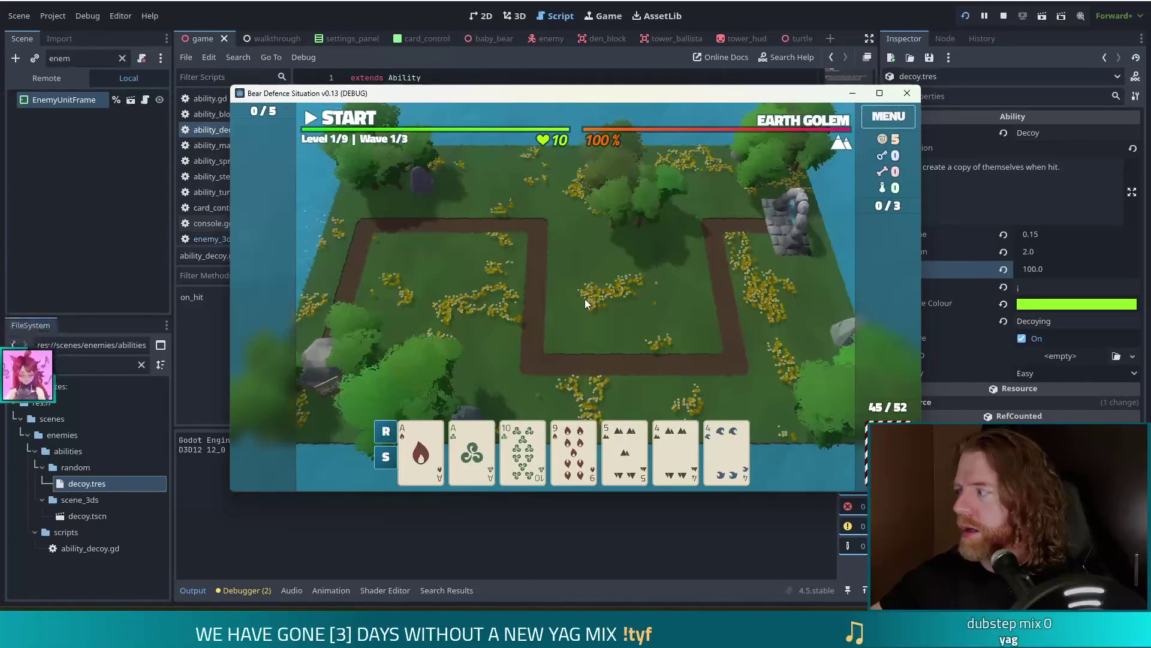
# Skip wave 1 and build a Ballista Tower in the centre of the map
pyautogui.press('k')
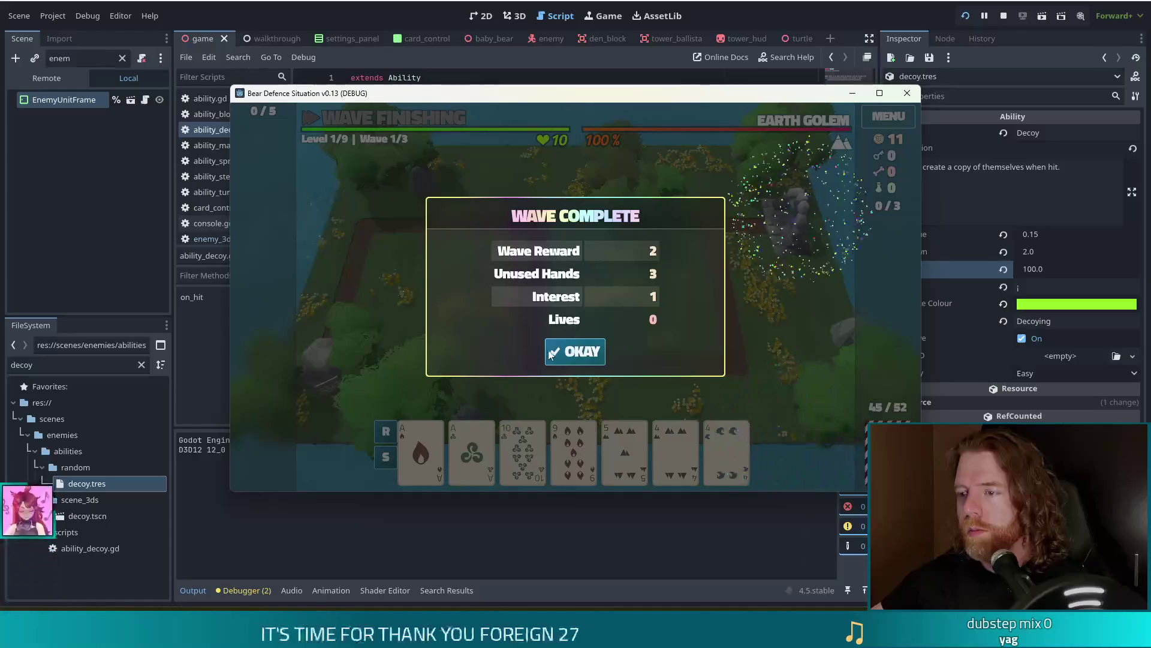
pyautogui.click(549, 352)
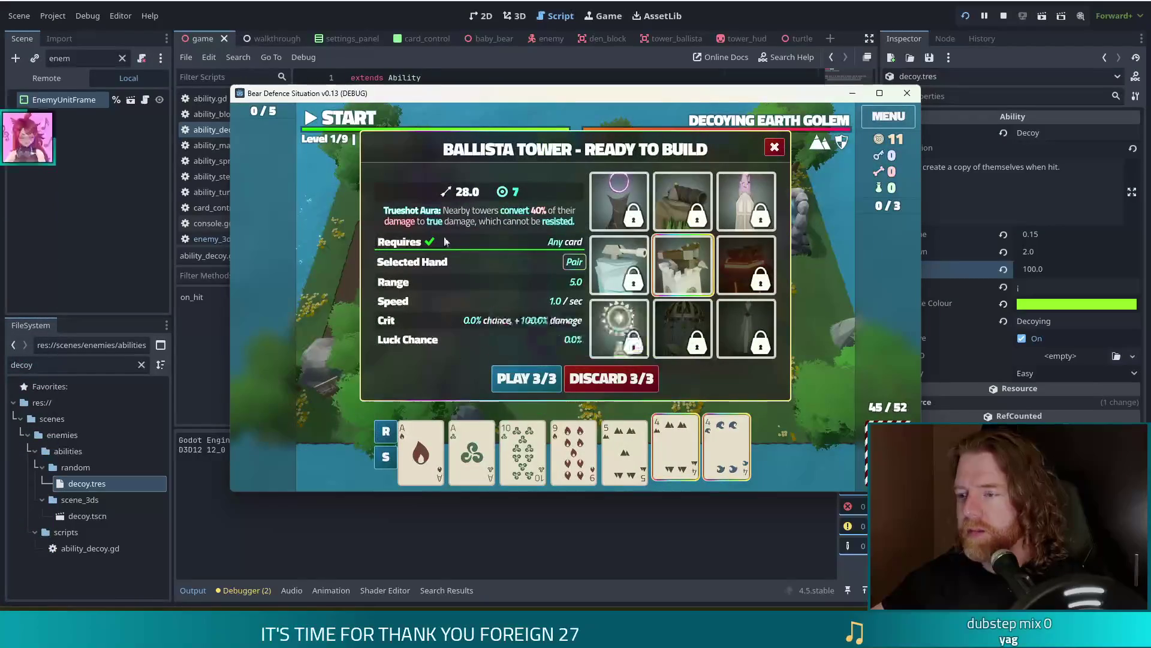
pyautogui.click(526, 378)
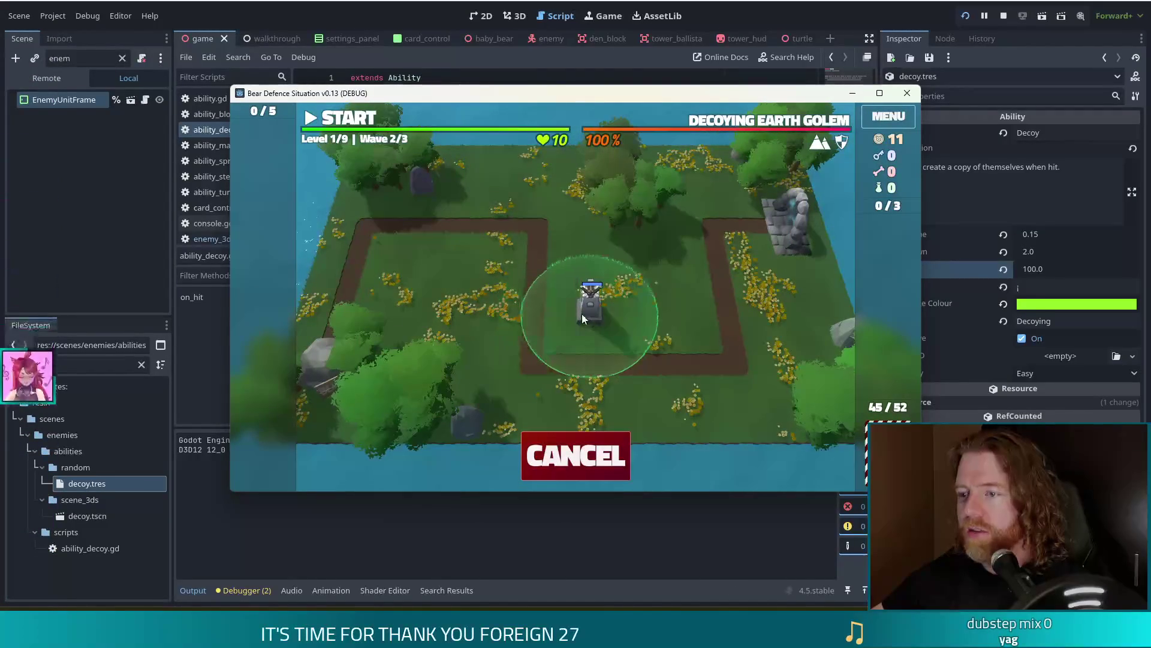
pyautogui.click(582, 314)
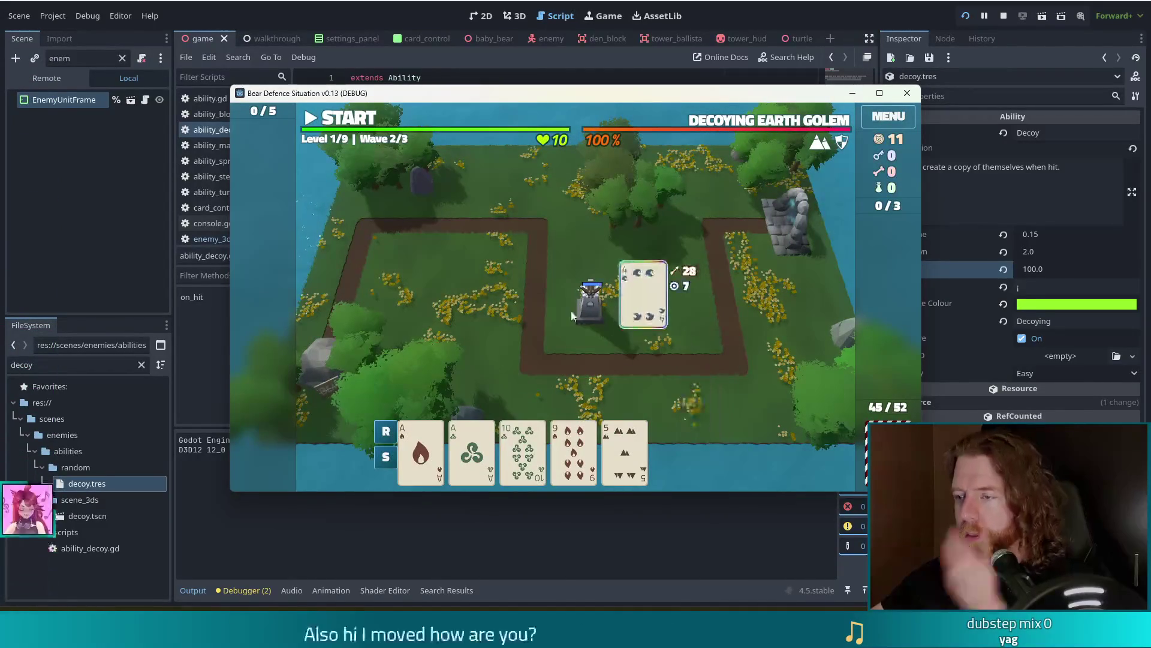
# Play wave 2 against the decoying enemies, then go back to ability_decoy.gd
pyautogui.click(364, 120)
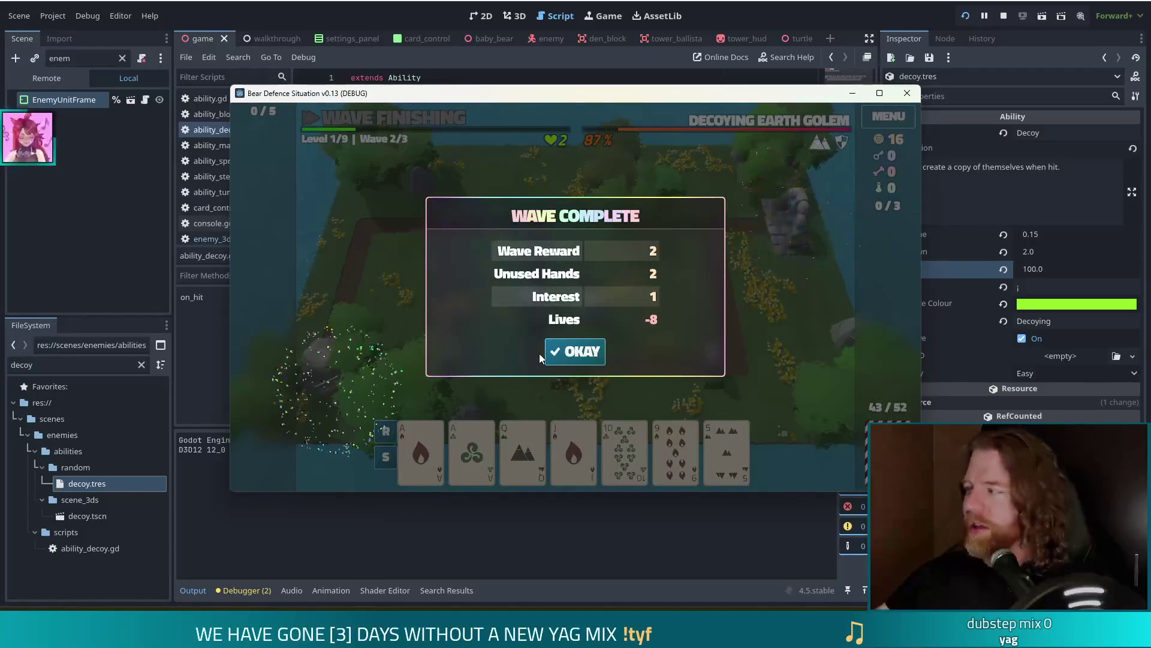
pyautogui.click(577, 353)
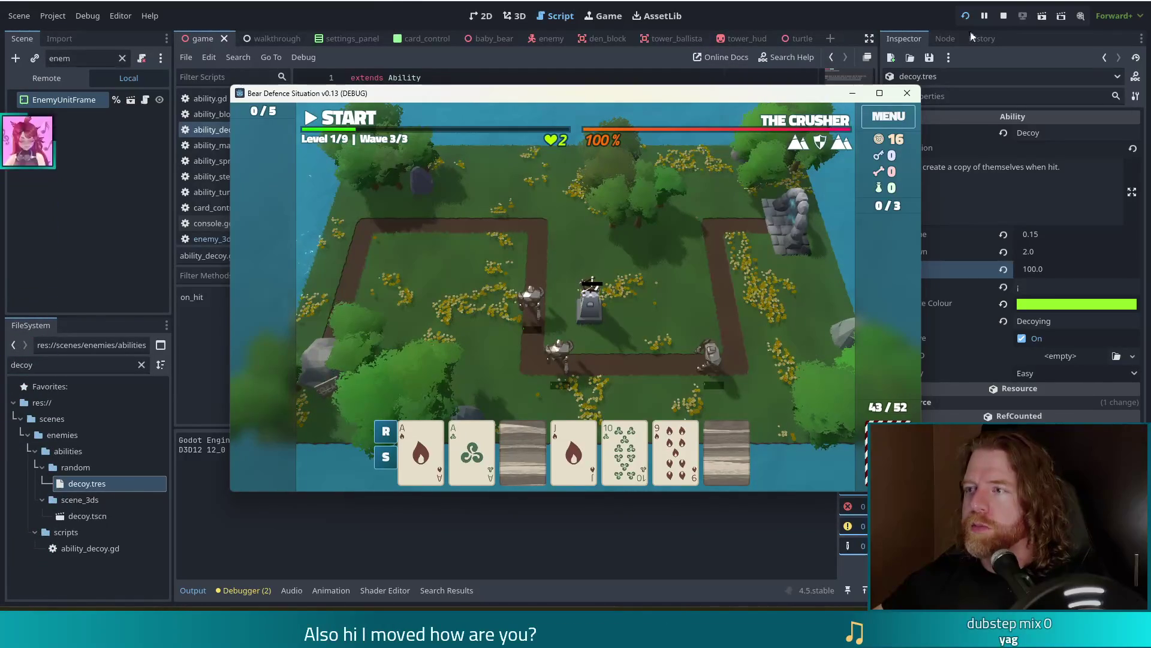
pyautogui.click(327, 25)
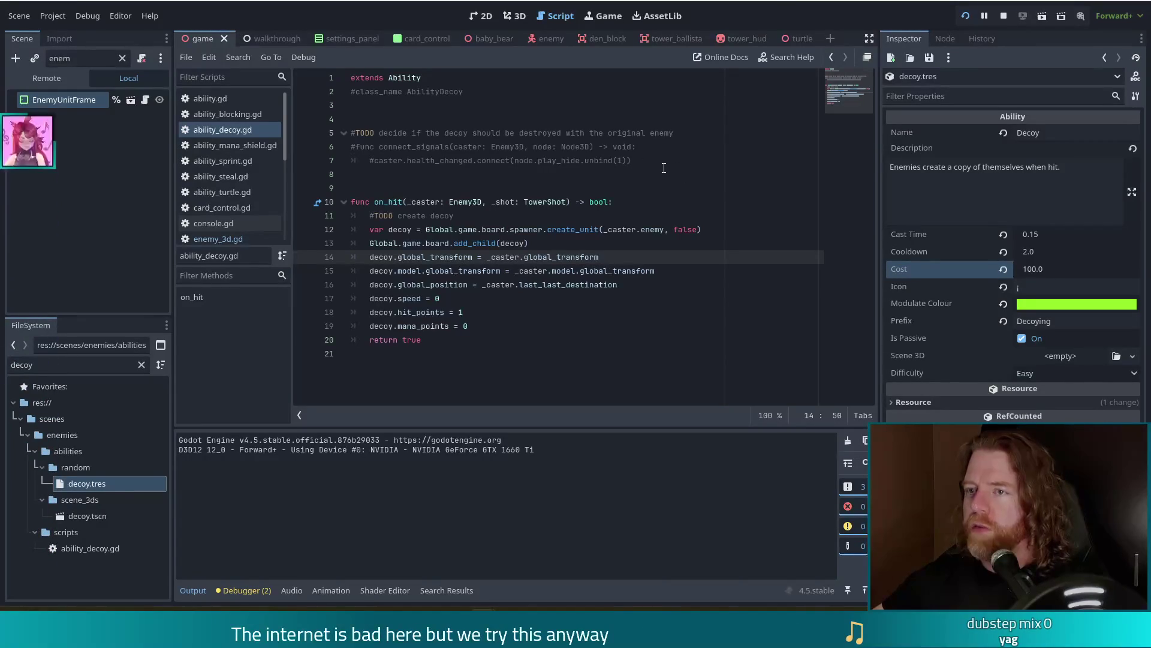
# Add an _init() function below line 7 of ability_decoy.gd
pyautogui.click(674, 165)
pyautogui.press('Return')
pyautogui.press('Return')
pyautogui.press('BackSpace')
pyautogui.press('Return')
pyautogui.press('Return')
pyautogui.write('fun c')
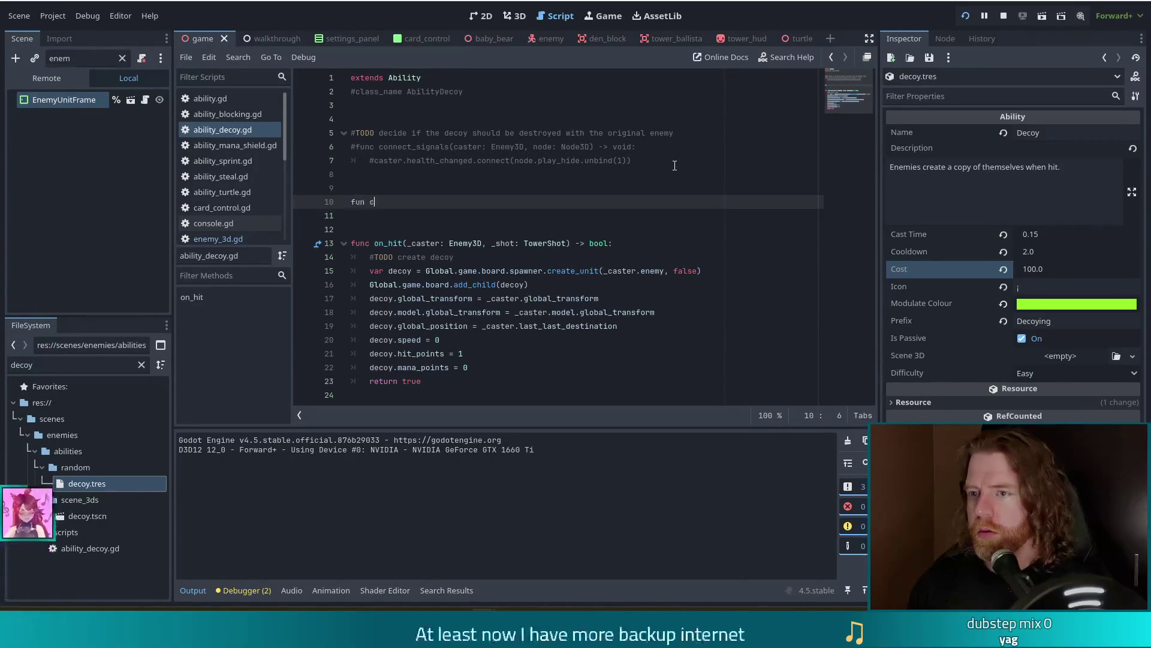
pyautogui.write('ini')
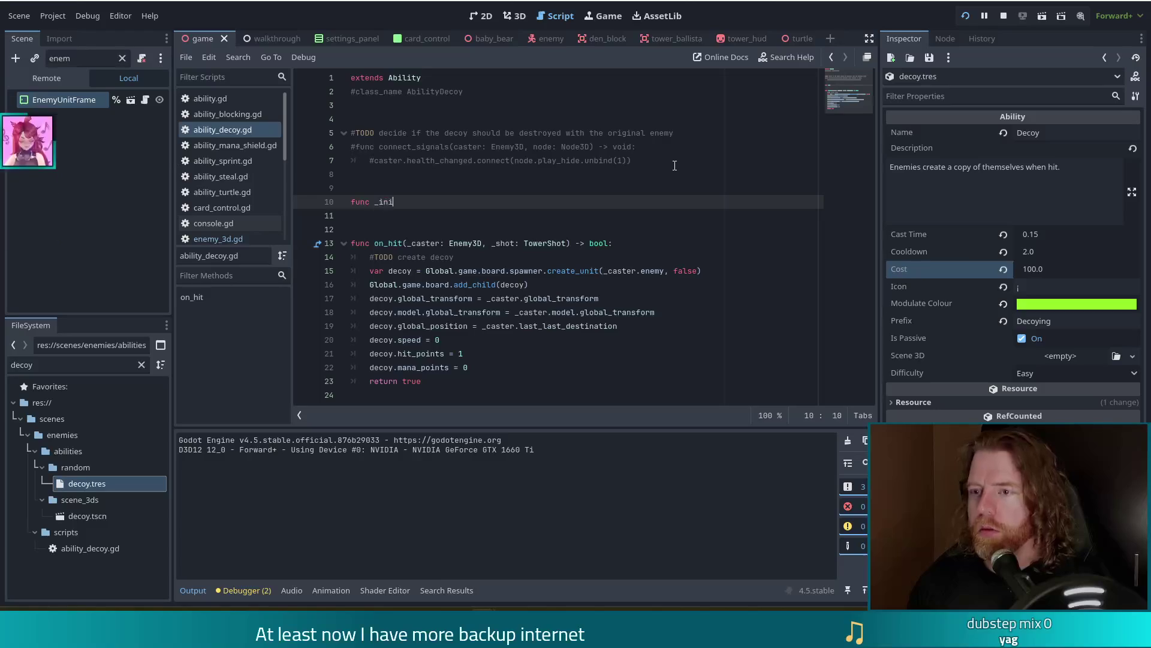
pyautogui.press('Return')
pyautogui.press('Return')
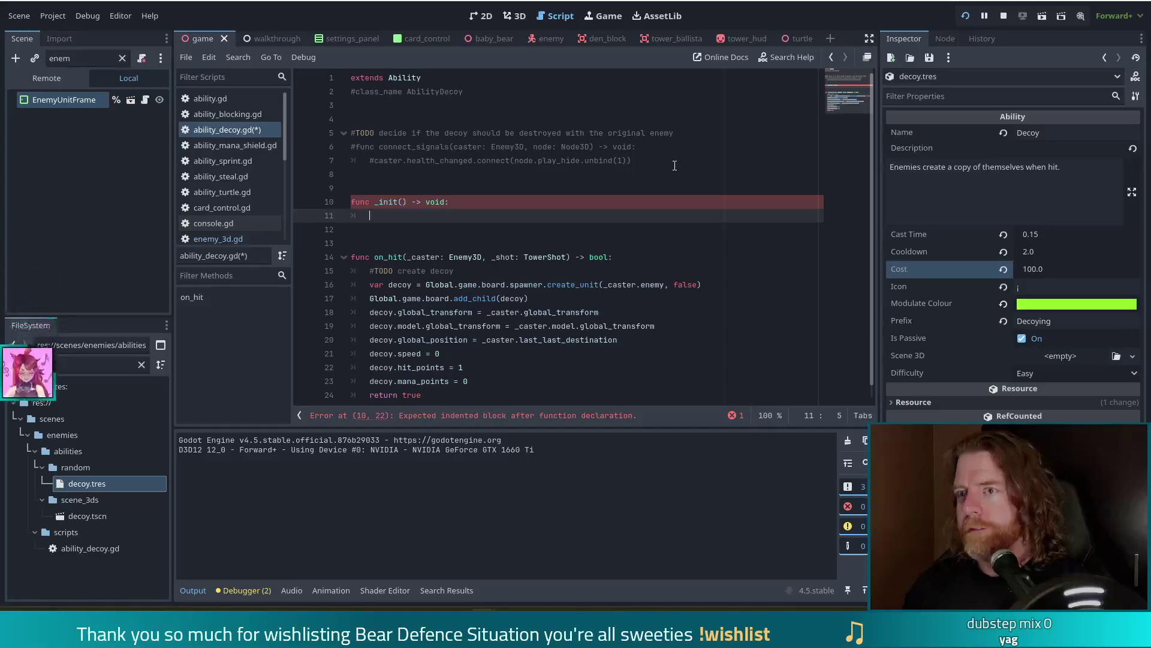
# Connect Global.game.wave_changed to _on_wave_changed inside _init()
pyautogui.write('Global.game')
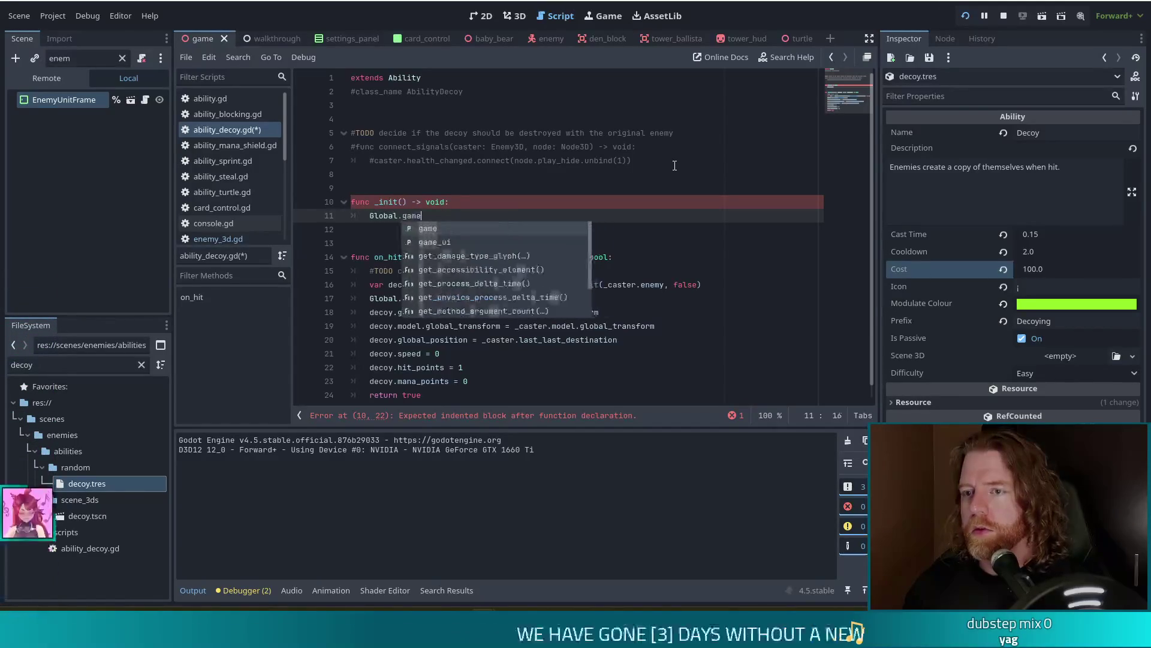
pyautogui.write('.wave')
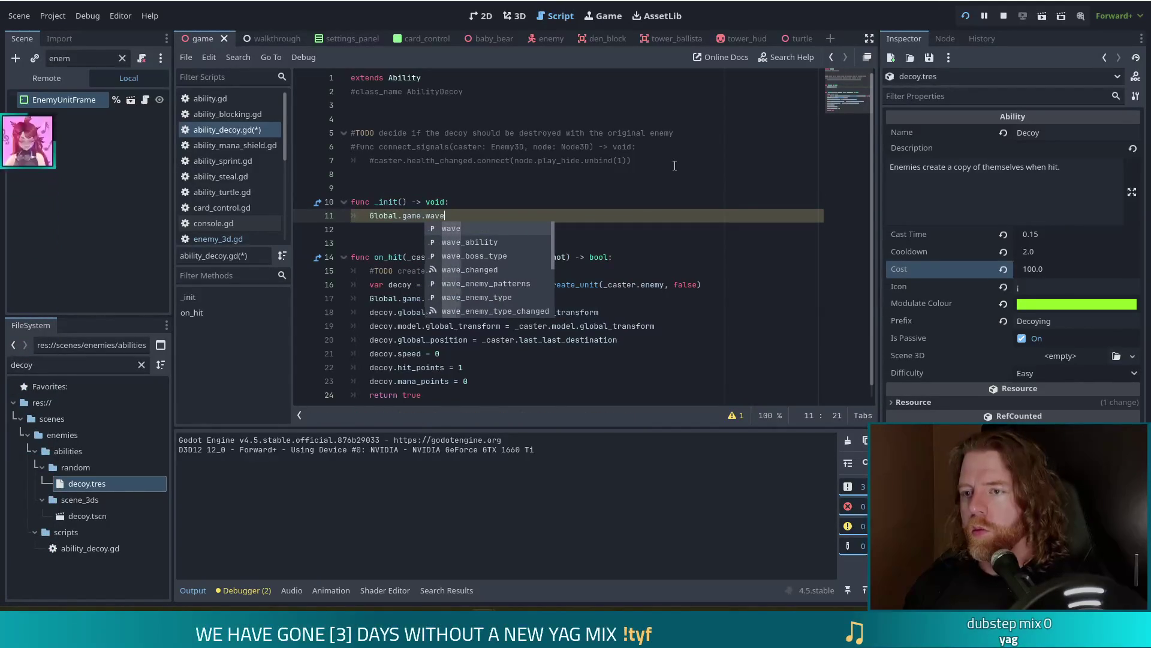
pyautogui.press('Down')
pyautogui.press('Down')
pyautogui.press('Down')
pyautogui.press('Return')
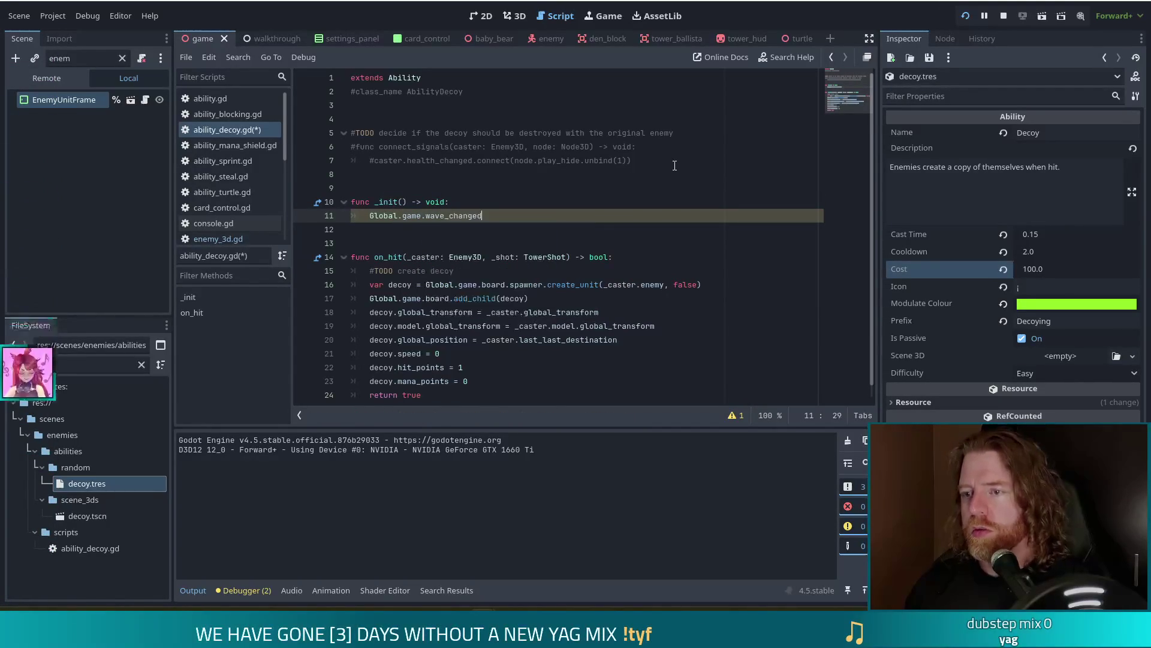
pyautogui.write('.connect(_')
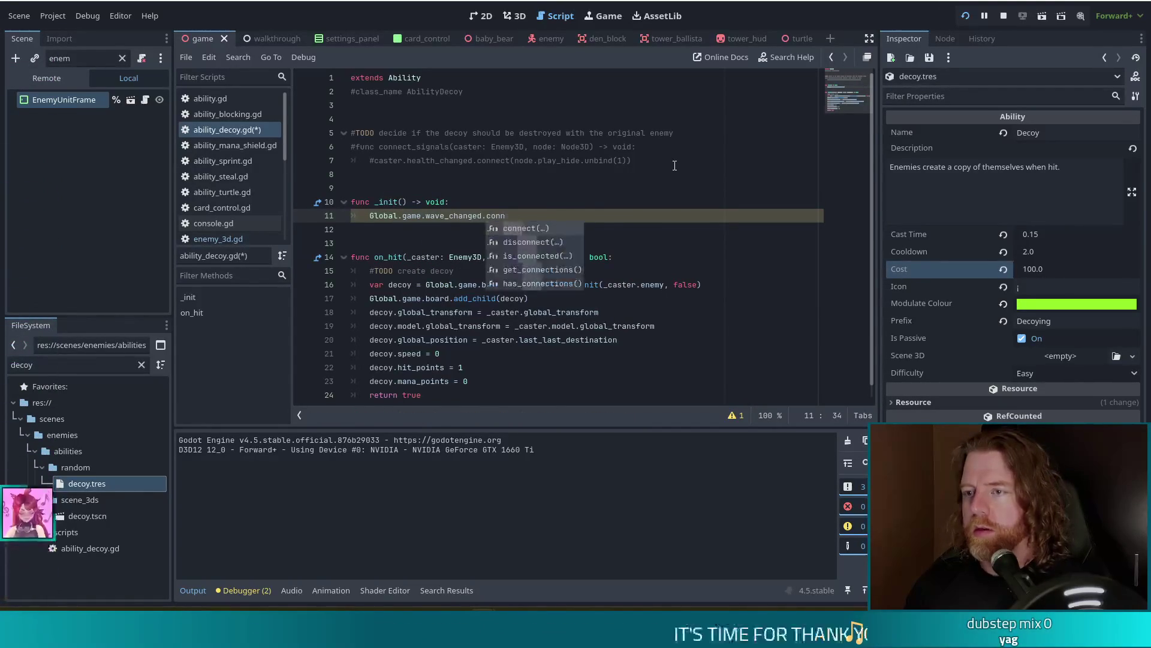
pyautogui.write('on_wave_change')
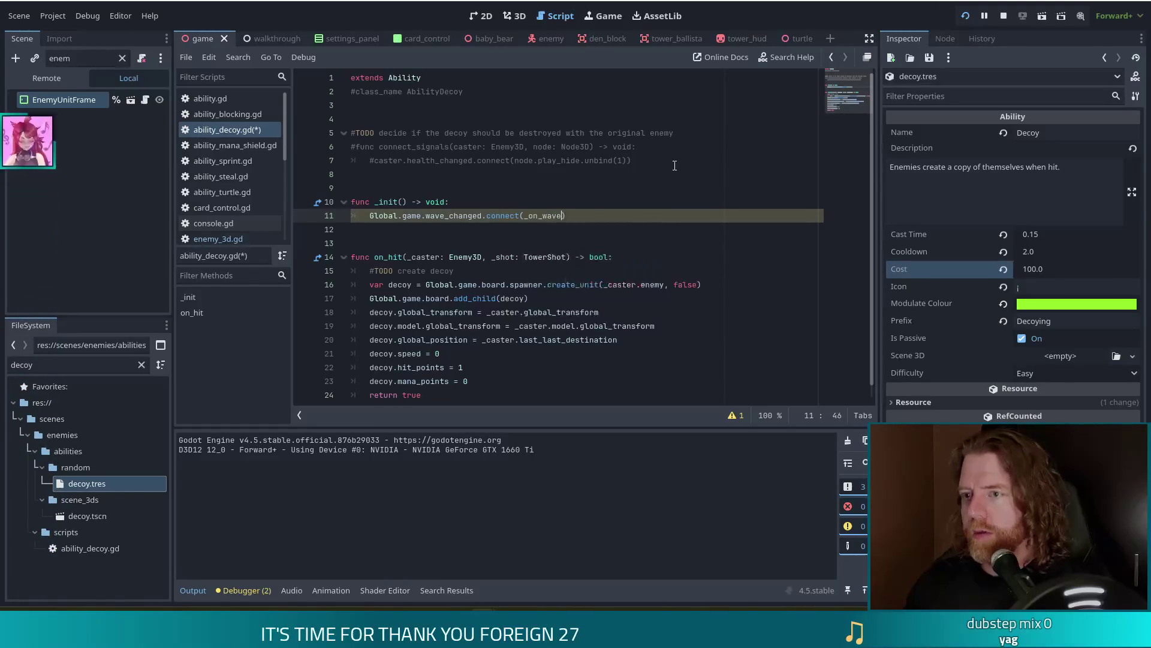
pyautogui.write('d')
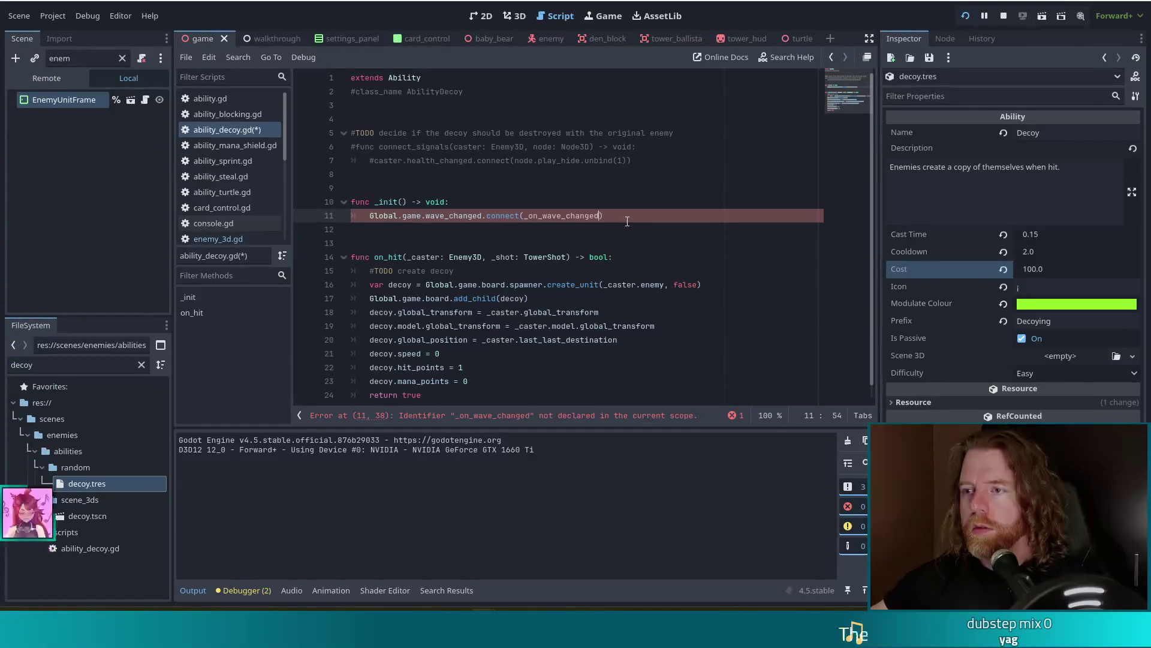
pyautogui.scroll(-1, 558, 322)
# Add a new _on_wave_changed function after on_hit
pyautogui.click(471, 382)
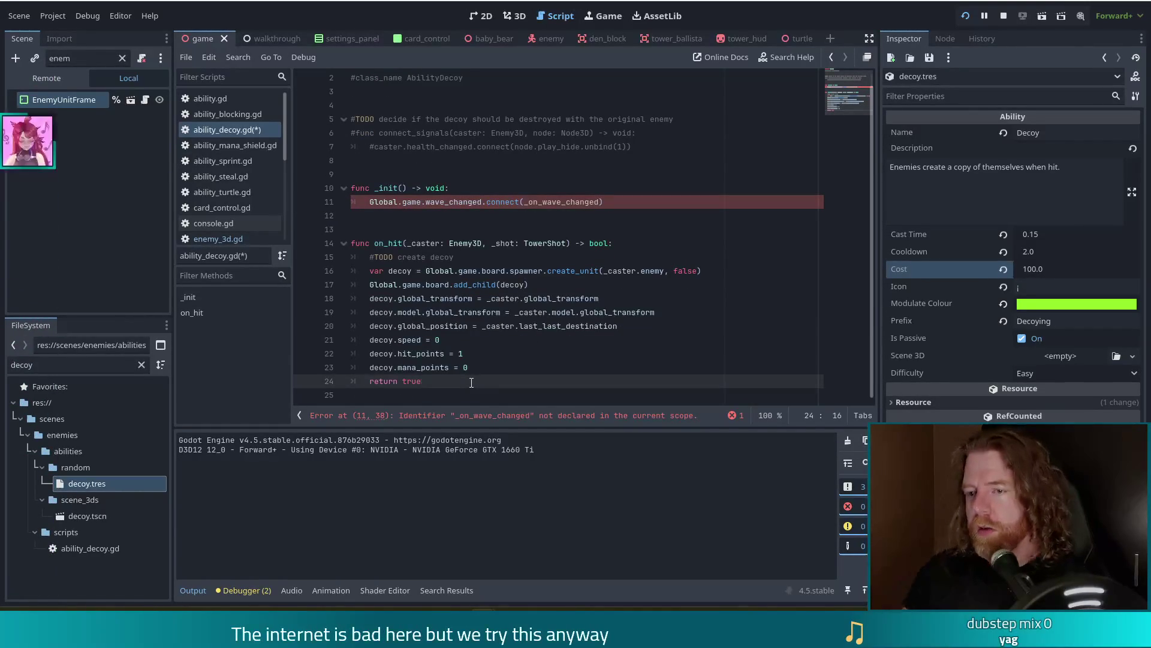
pyautogui.press('Down')
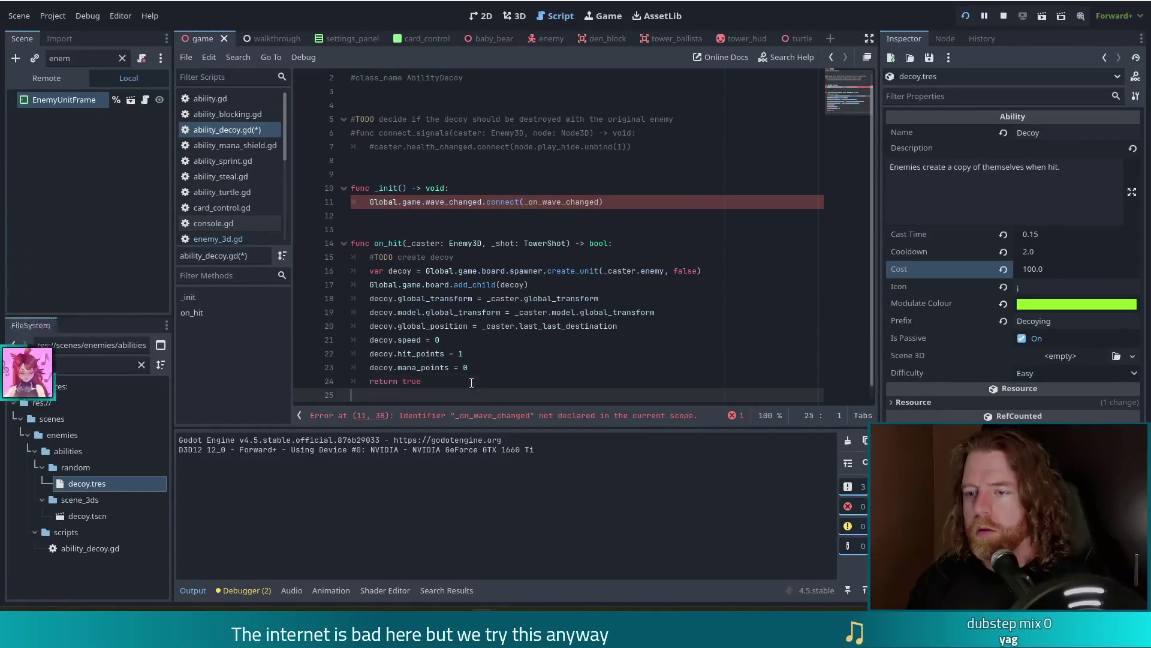
pyautogui.press('Return')
pyautogui.press('Return')
pyautogui.write('func _on')
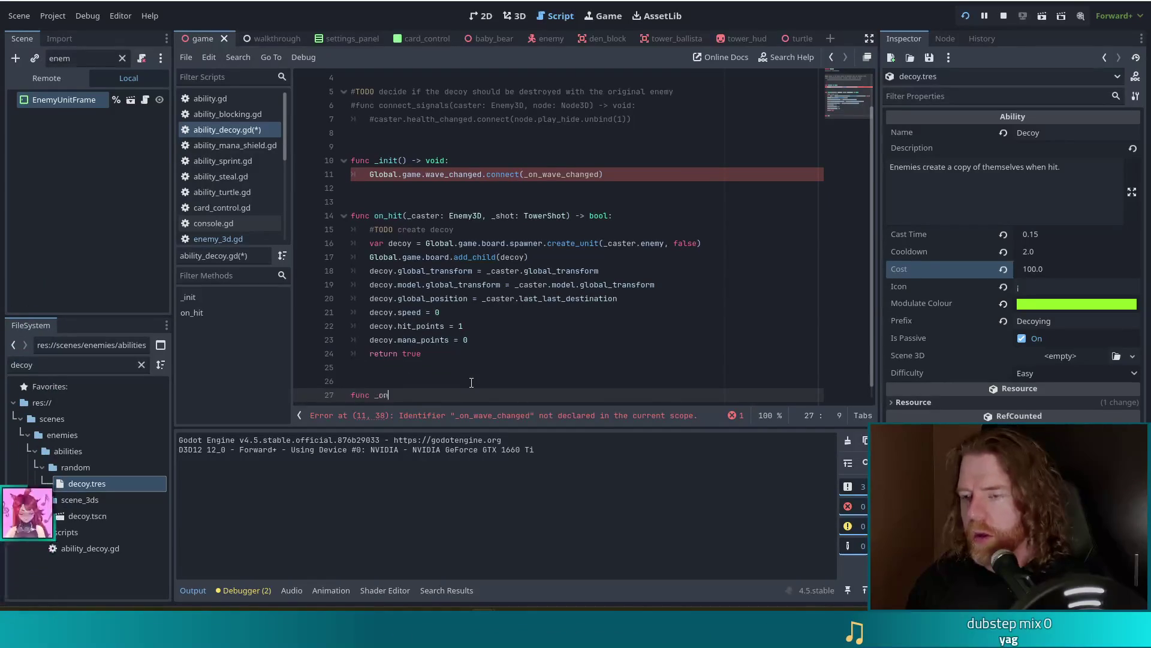
pyautogui.write('w')
pyautogui.press('BackSpace')
pyautogui.write('-wav')
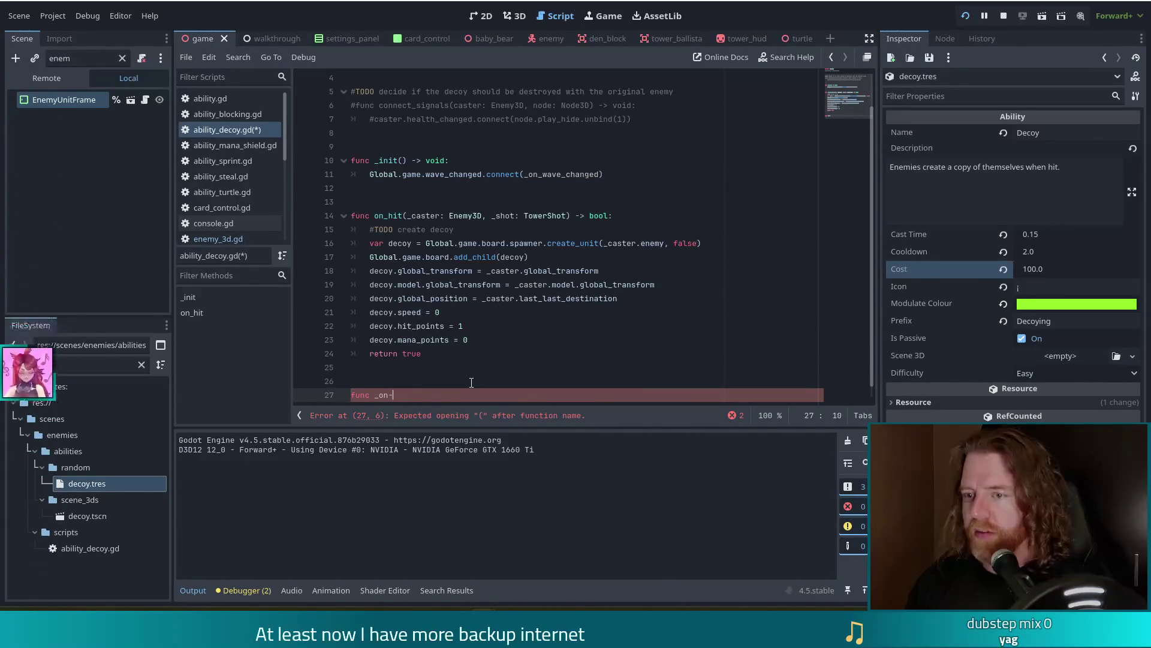
pyautogui.write('_wave_change')
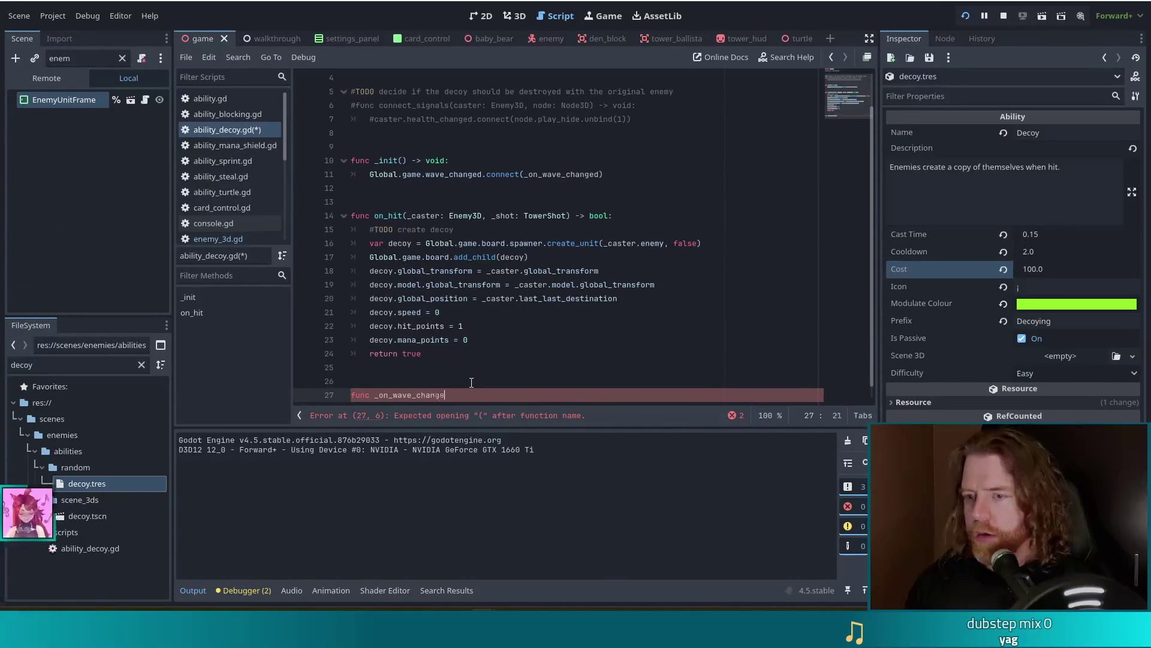
pyautogui.write('d(')
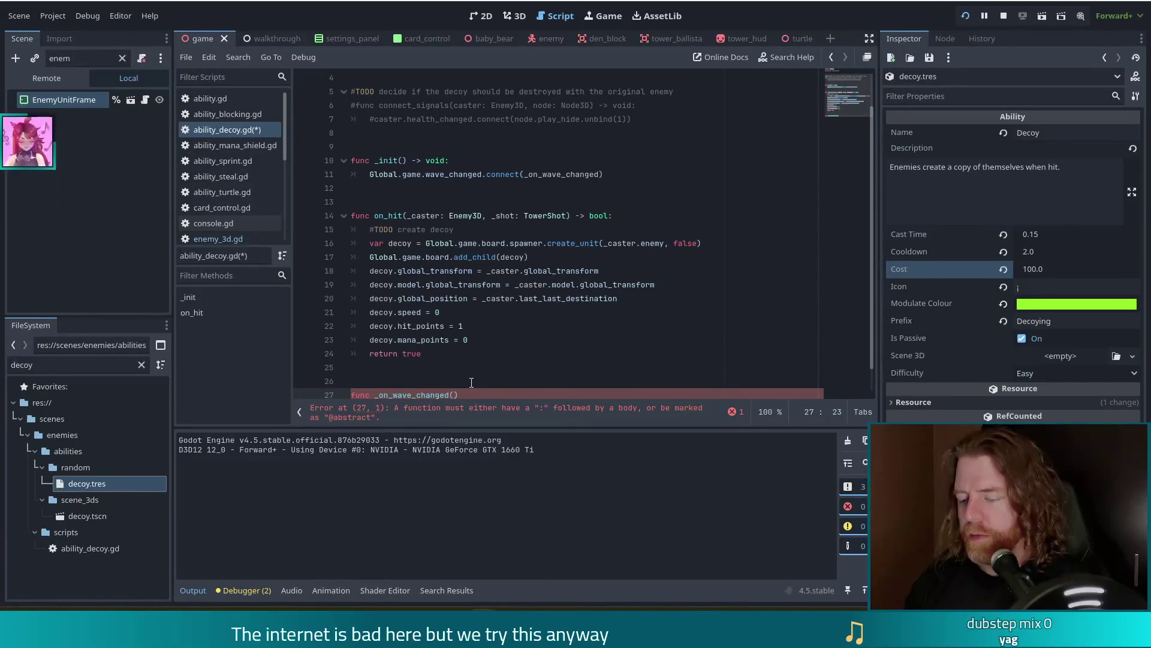
pyautogui.write('e: int')
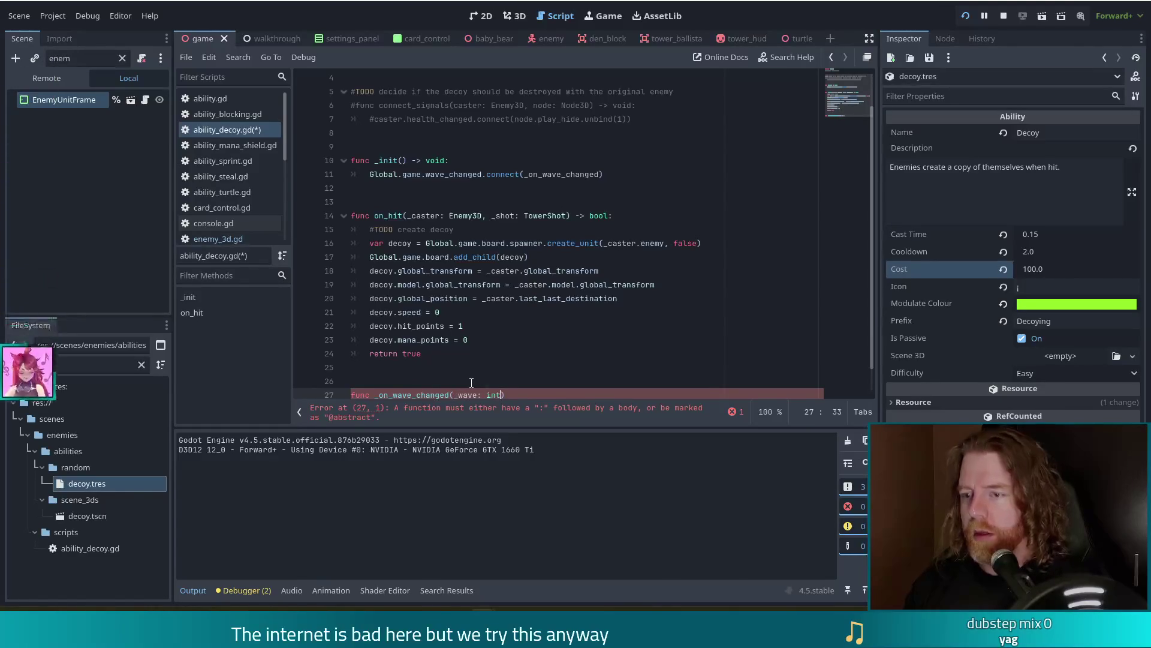
pyautogui.scroll(-1, 522, 339)
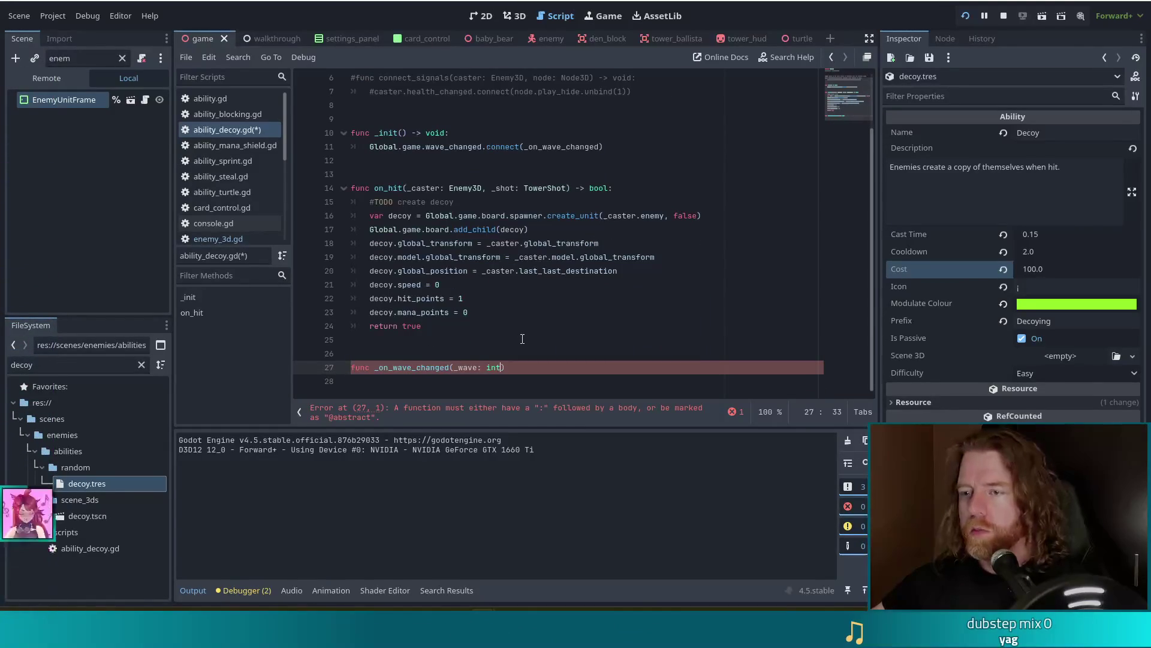
# Remove the _wave parameter, append .unbind to the connect call, and make the handler return void
pyautogui.click(454, 367)
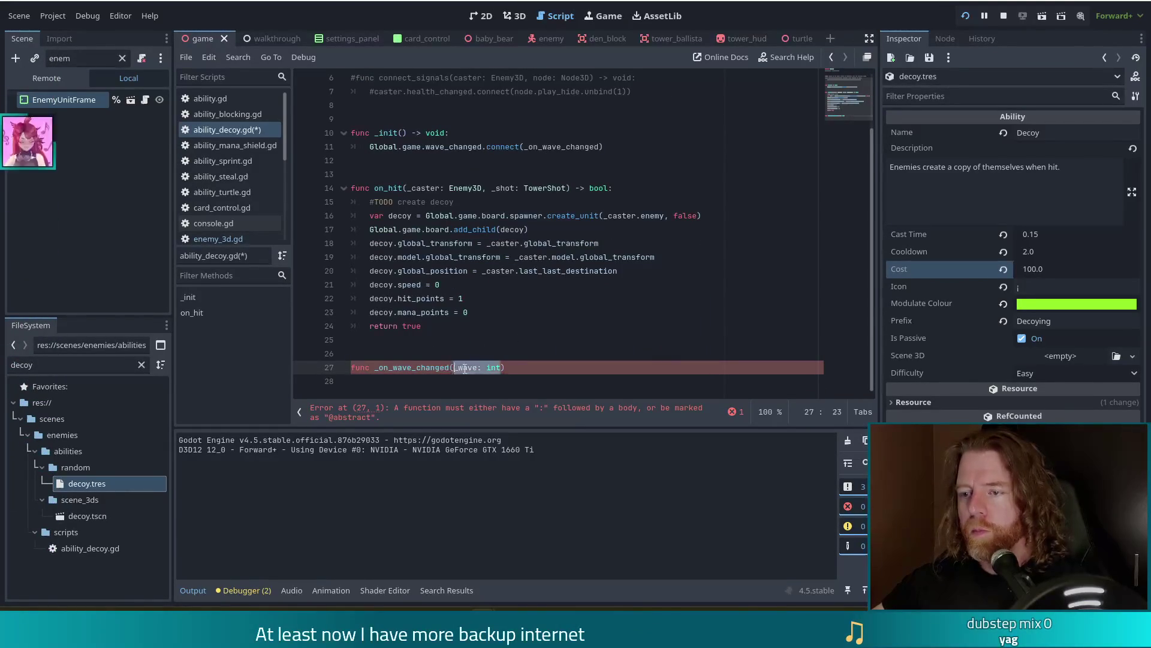
pyautogui.press('BackSpace')
pyautogui.click(634, 149)
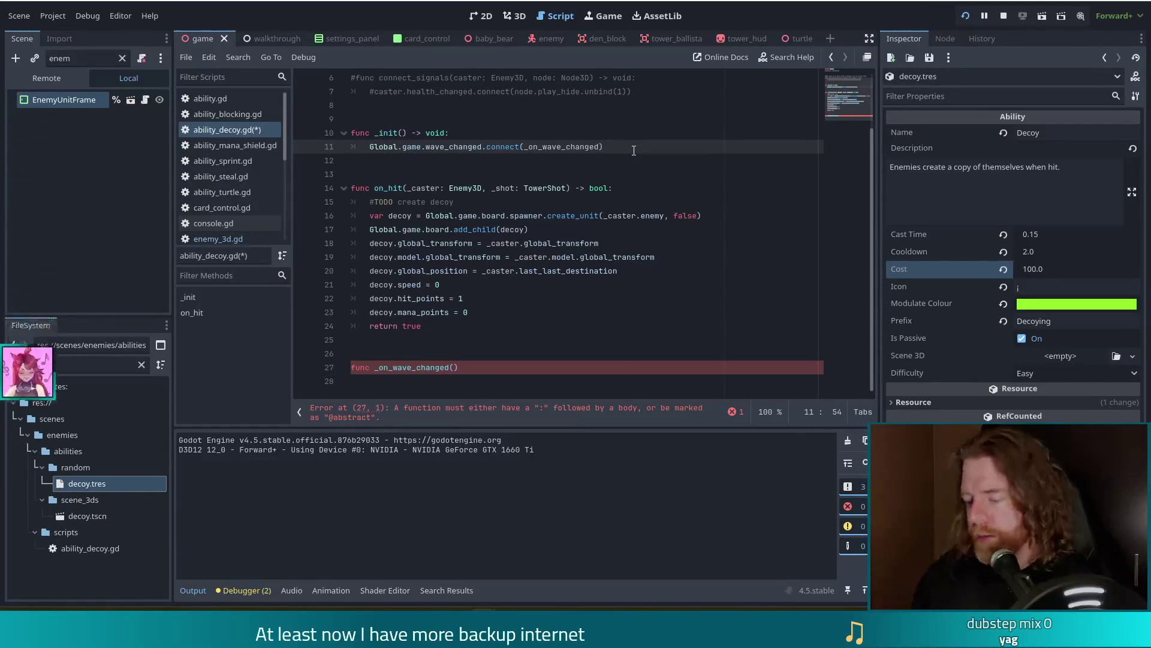
pyautogui.write('bind')
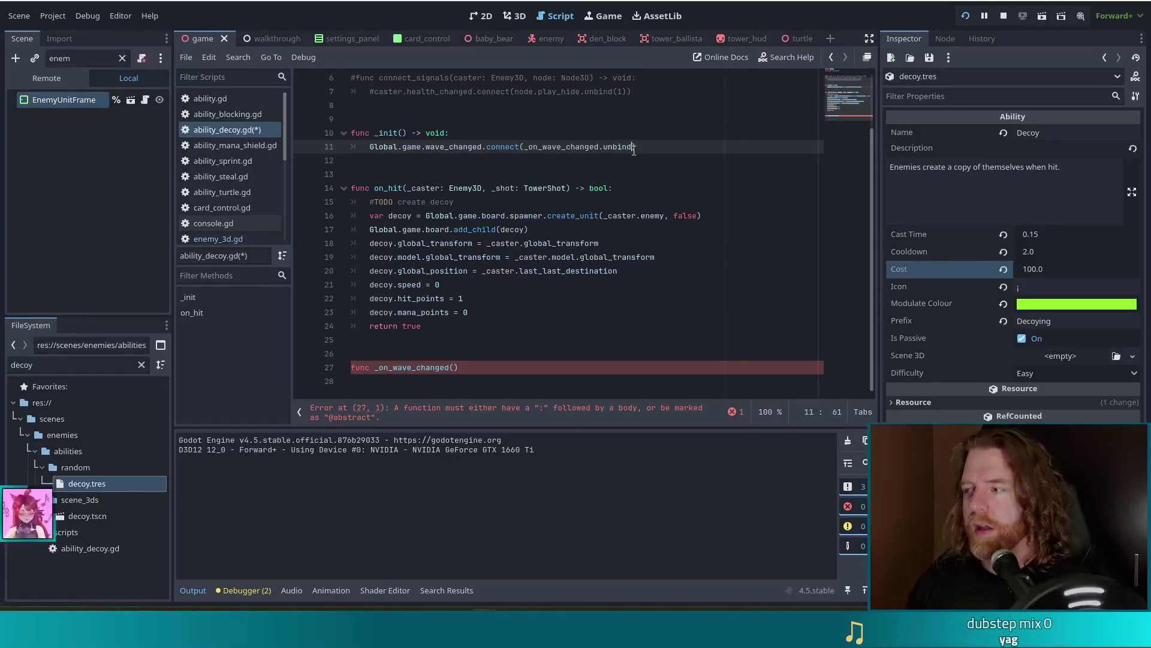
pyautogui.click(509, 369)
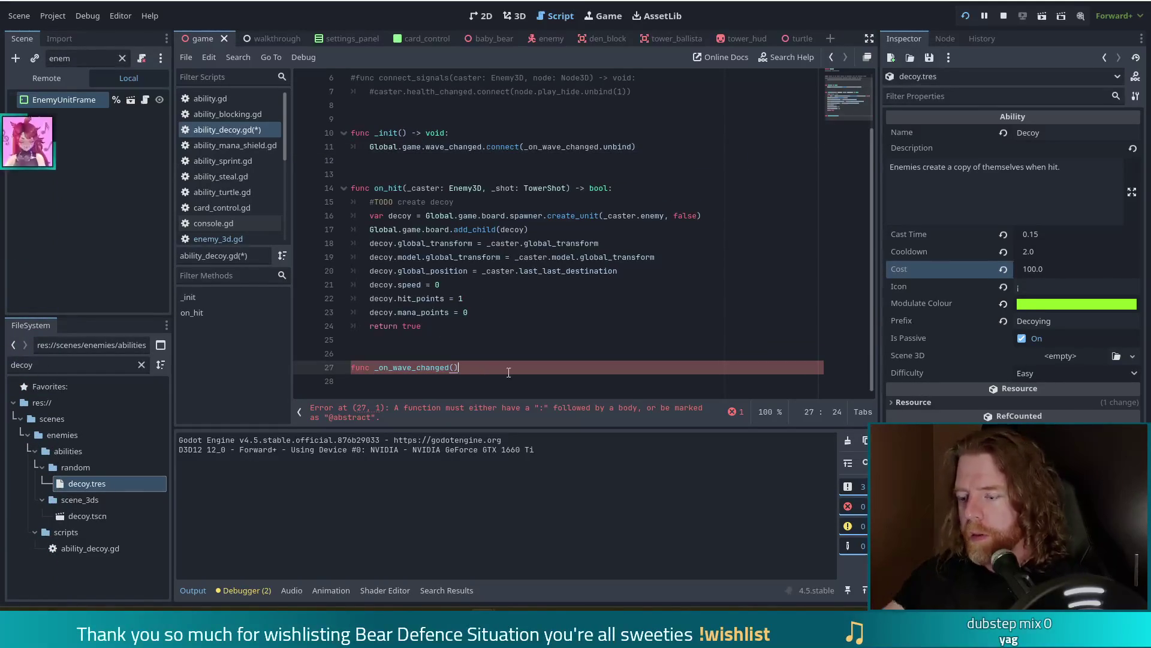
pyautogui.write('void:')
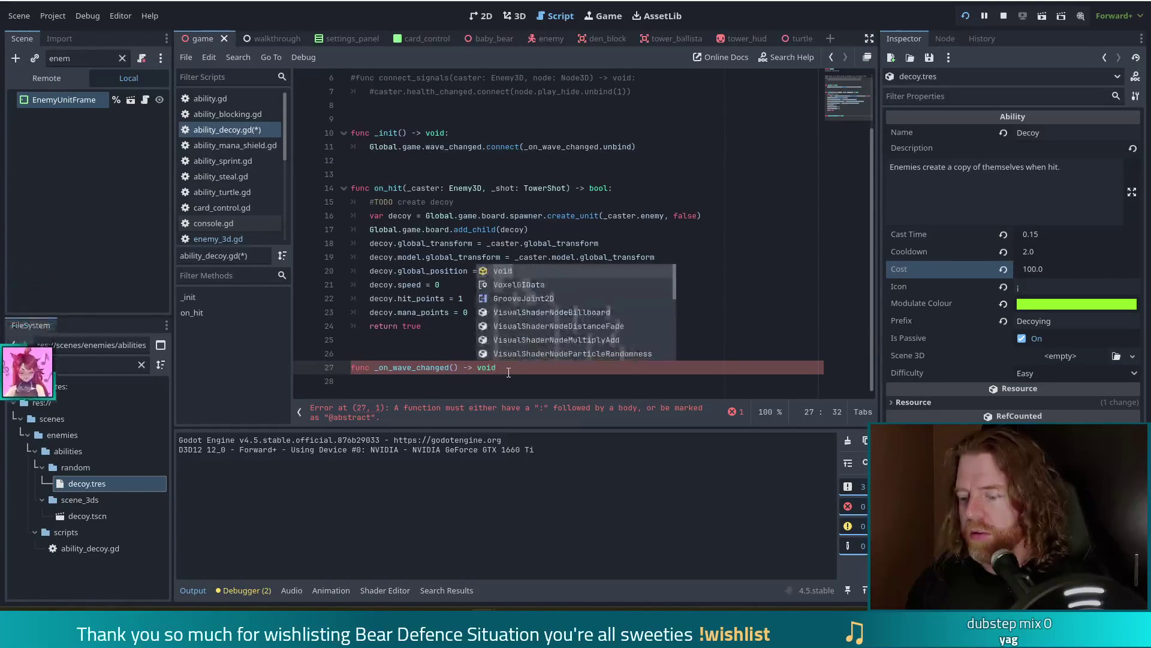
pyautogui.press('Return')
# Give _on_wave_changed a pass body and save the script
pyautogui.write('pass')
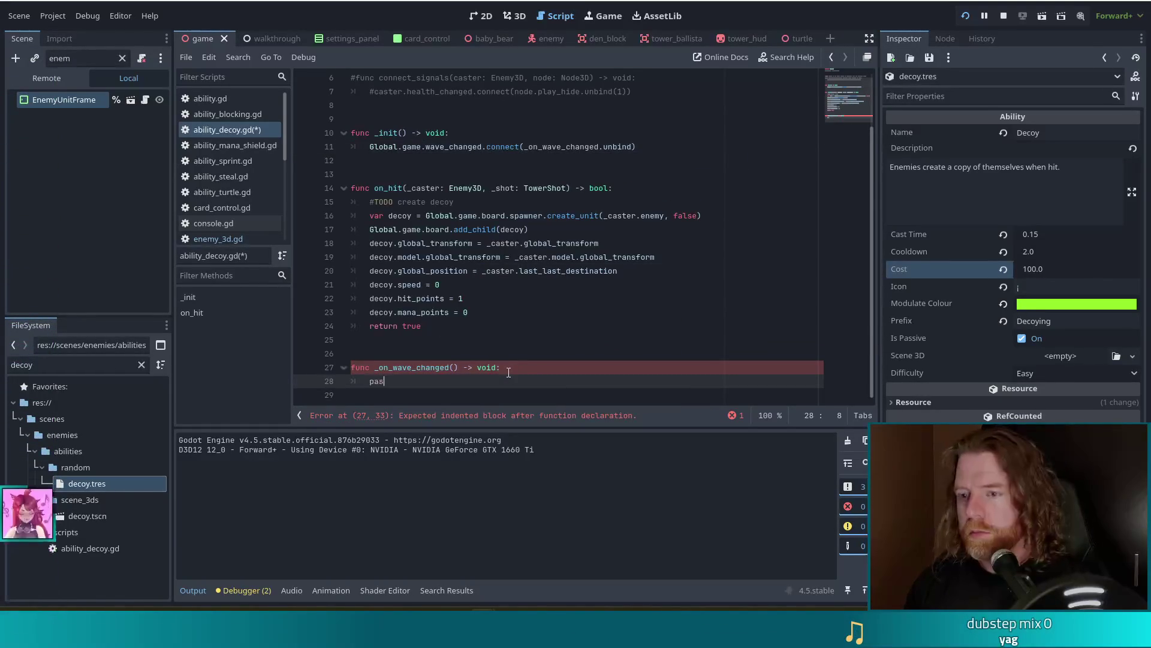
pyautogui.hotkey('ctrl', 's')
pyautogui.scroll(3, 663, 164)
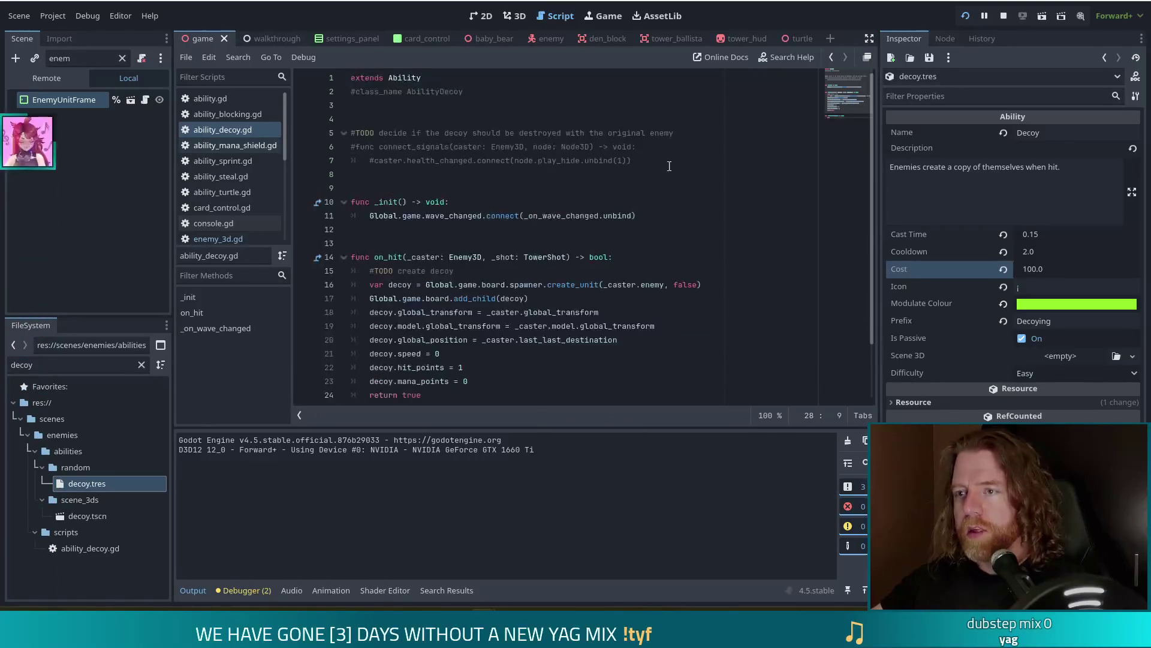
# Declare 'var decoys: Array[Enemy3D]' below the commented signal code and save
pyautogui.click(664, 164)
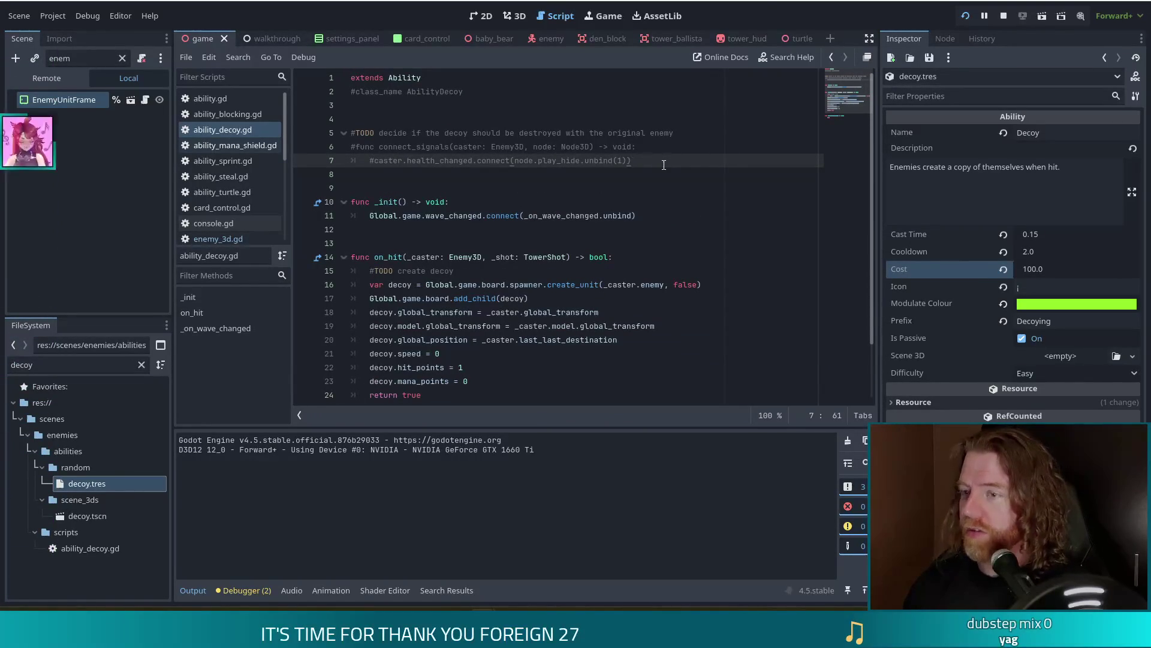
pyautogui.press('Return')
pyautogui.press('Return')
pyautogui.press('Return')
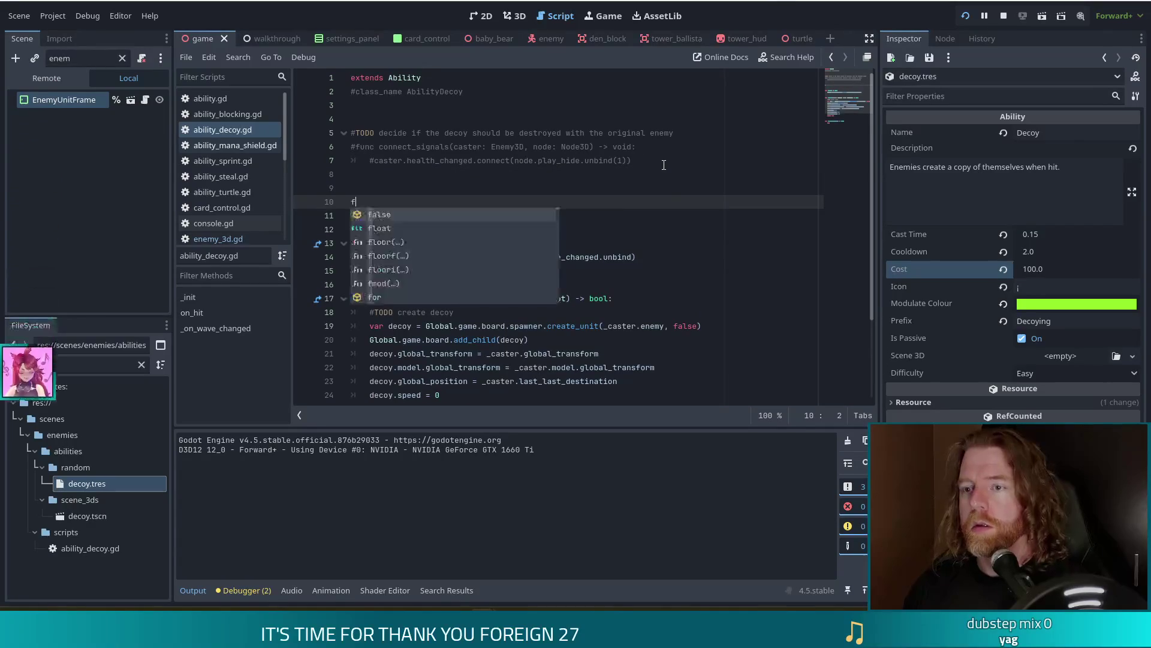
pyautogui.write('decoys: ')
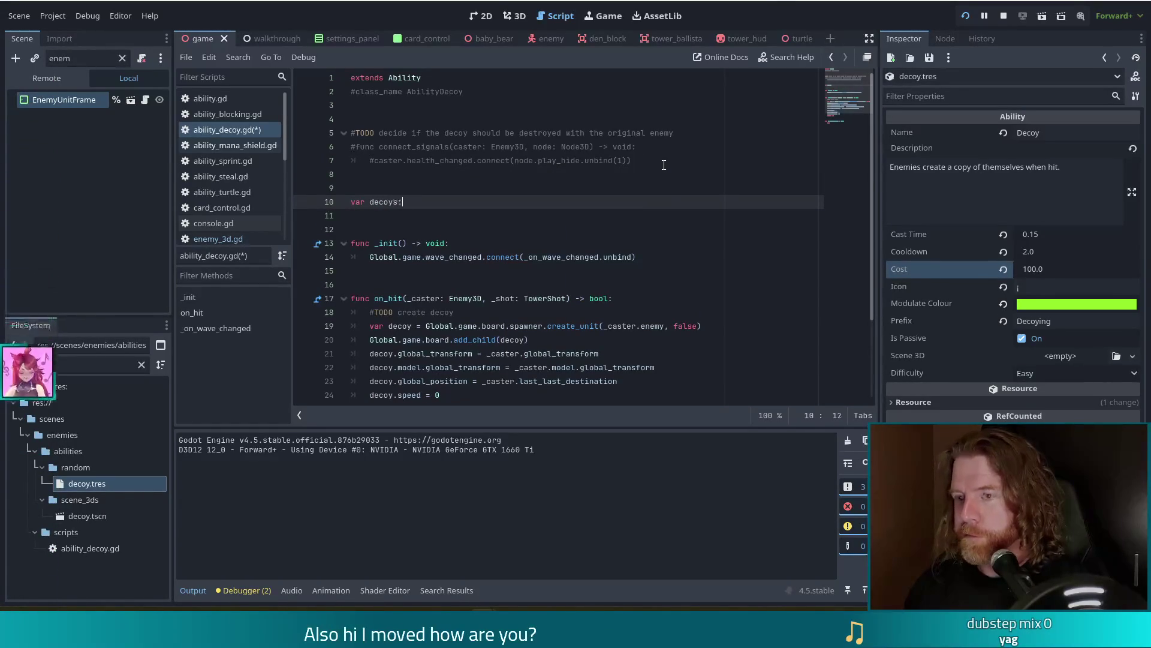
pyautogui.write('Array')
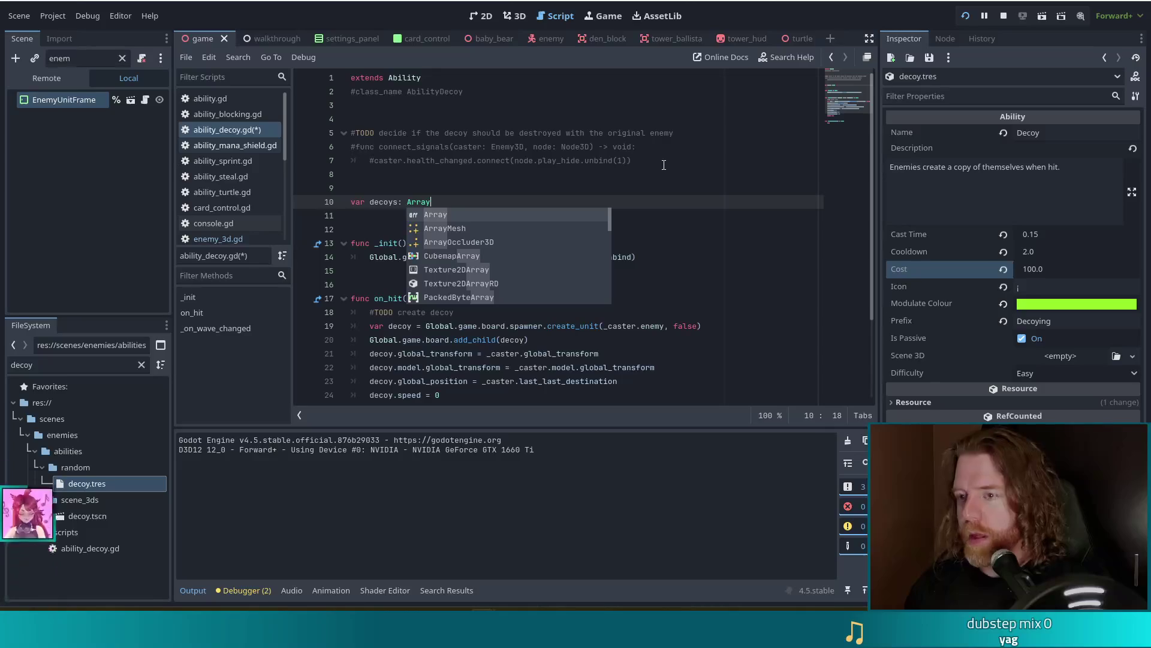
pyautogui.write('[Enemy3d')
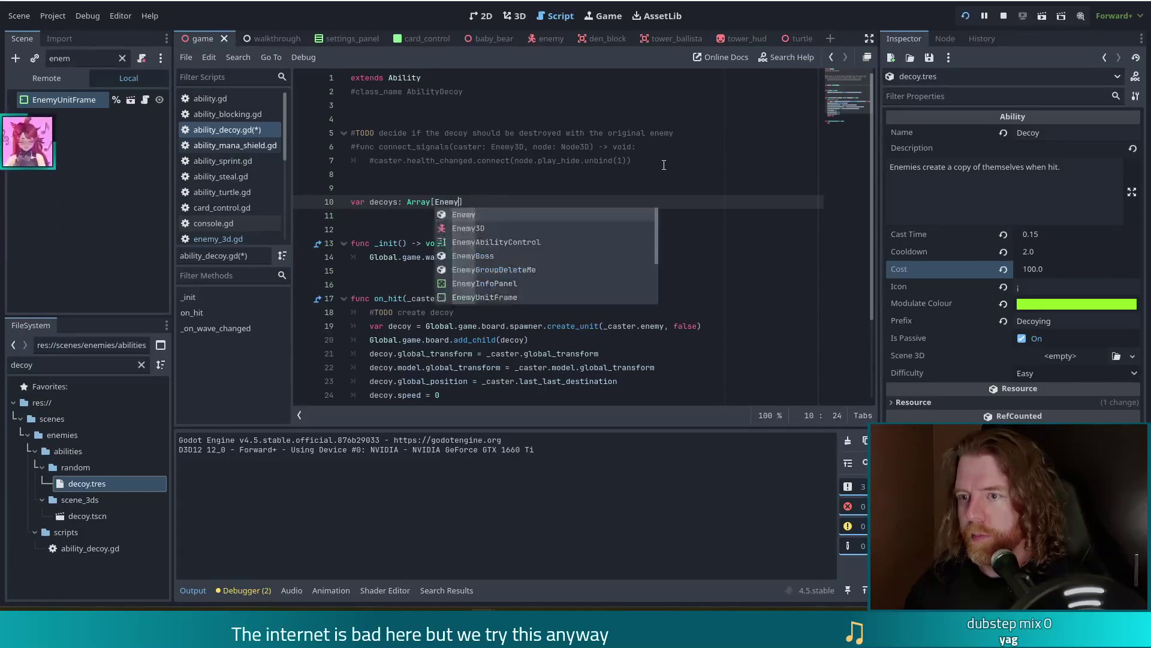
pyautogui.press('Return')
pyautogui.hotkey('ctrl', 's')
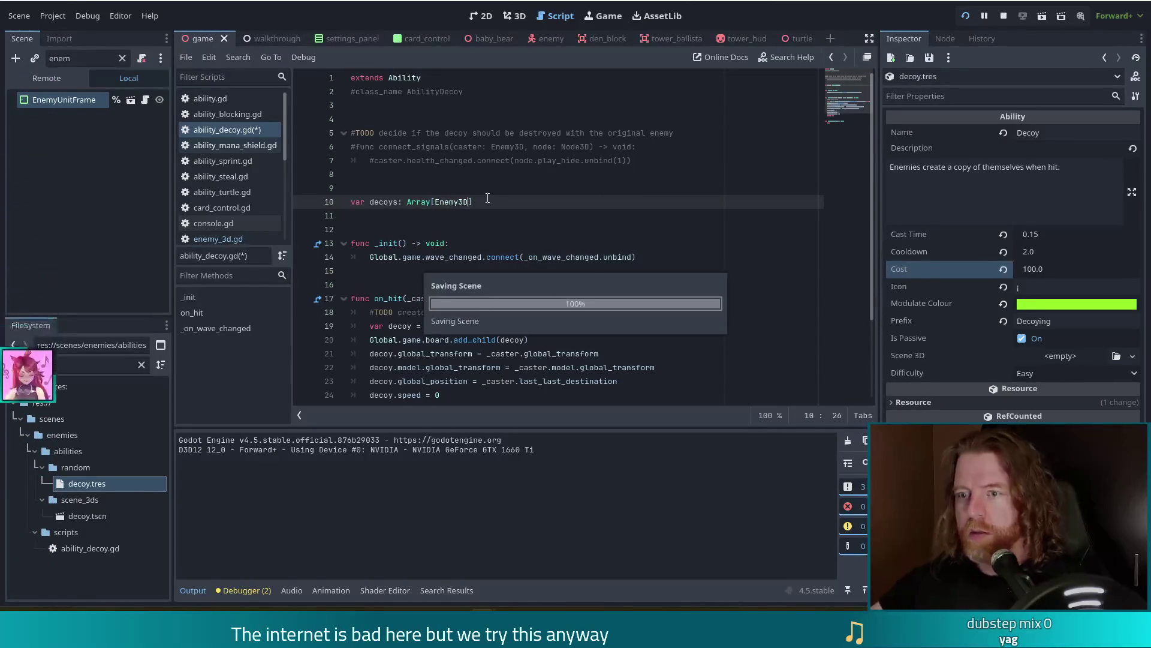
pyautogui.scroll(-2, 357, 291)
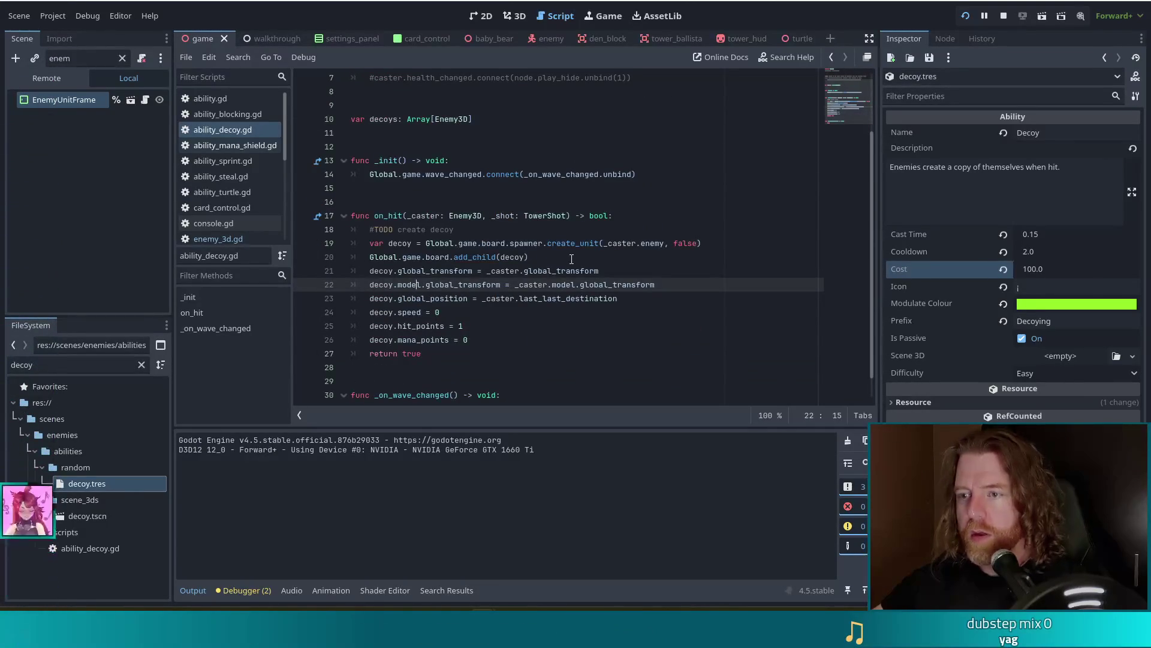
# Add decoys.append(decoy) right after add_child(decoy) in on_hit and save the script
pyautogui.click(573, 258)
pyautogui.press('Return')
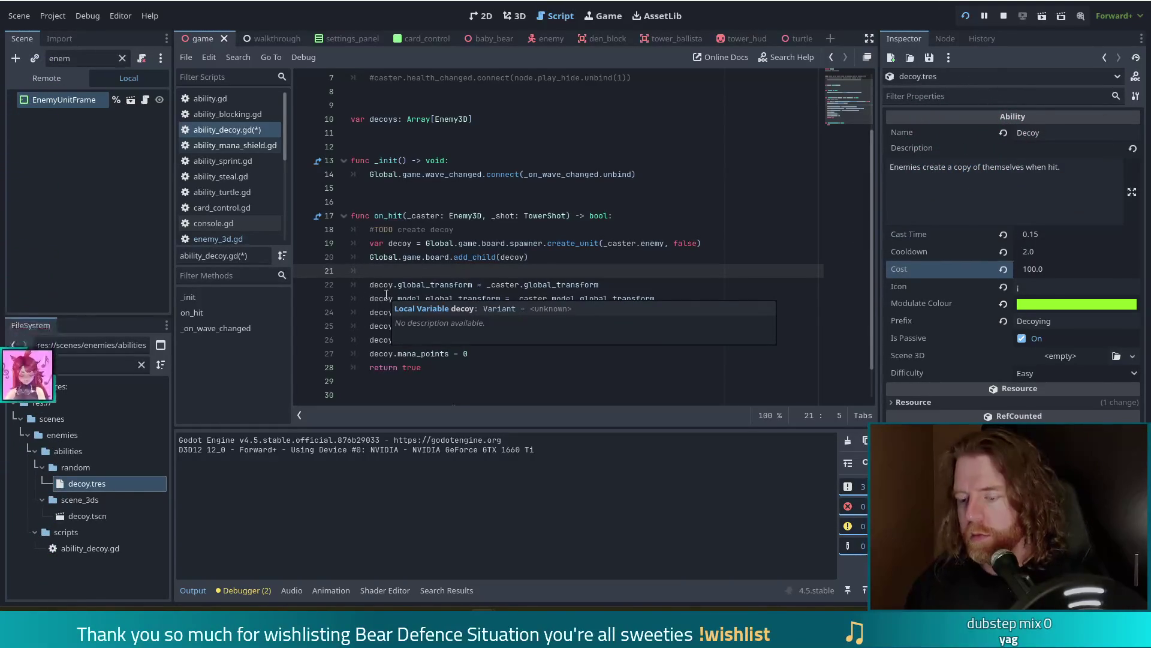
pyautogui.write('decoys.ad')
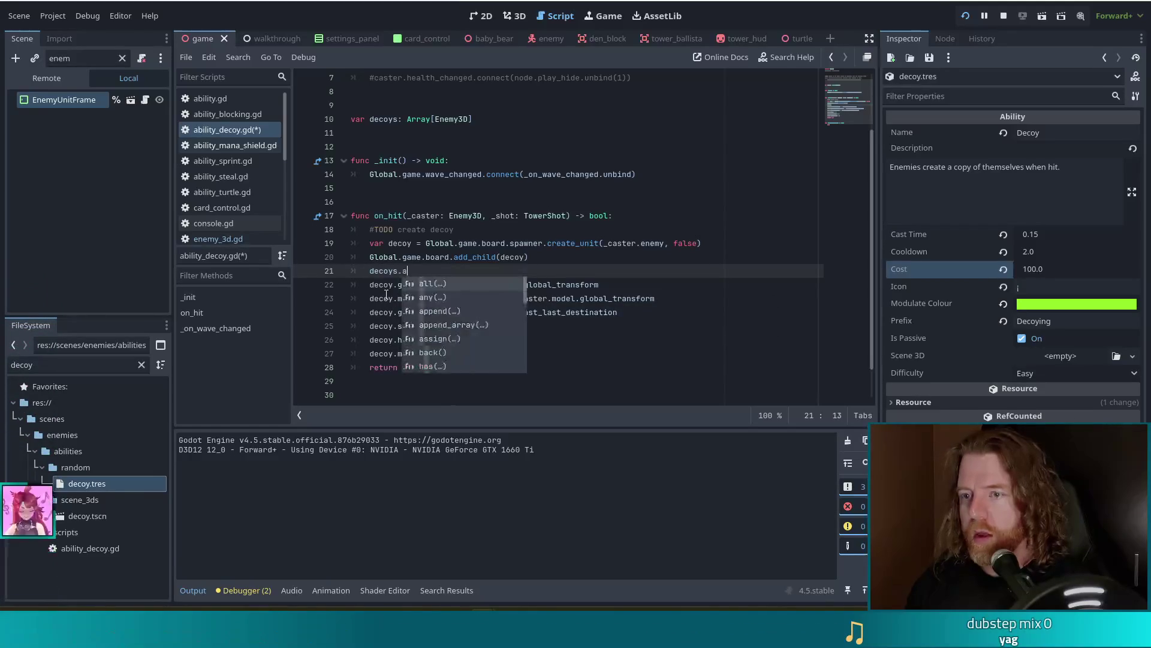
pyautogui.press('BackSpace')
pyautogui.write('pp')
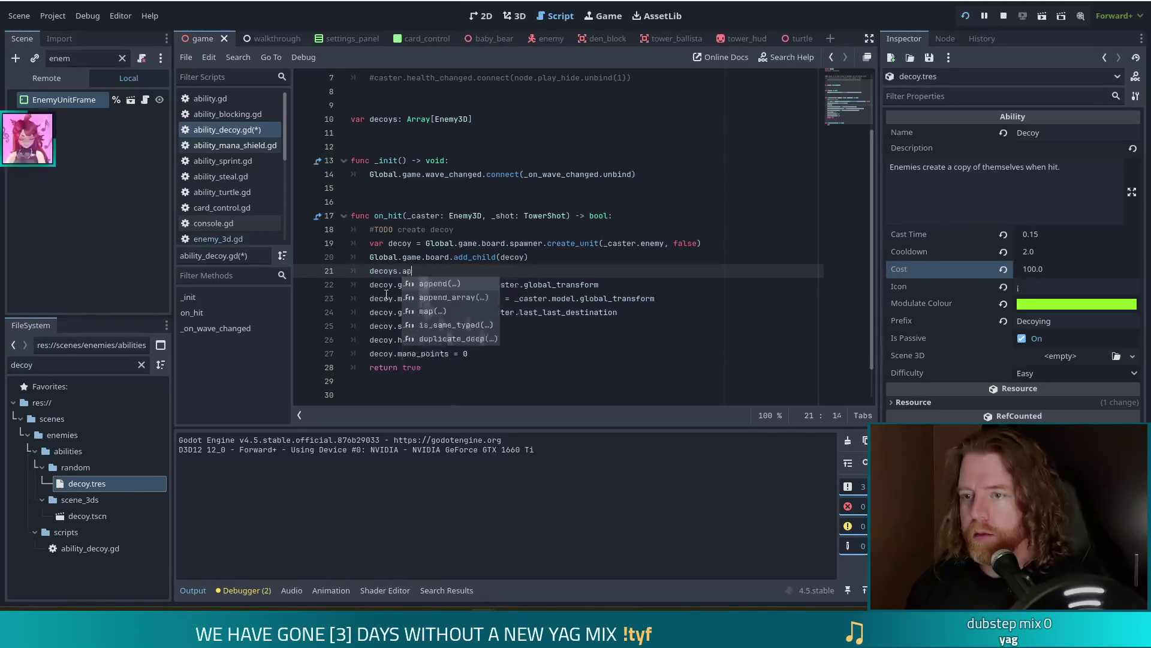
pyautogui.press('Return')
pyautogui.write('decoy')
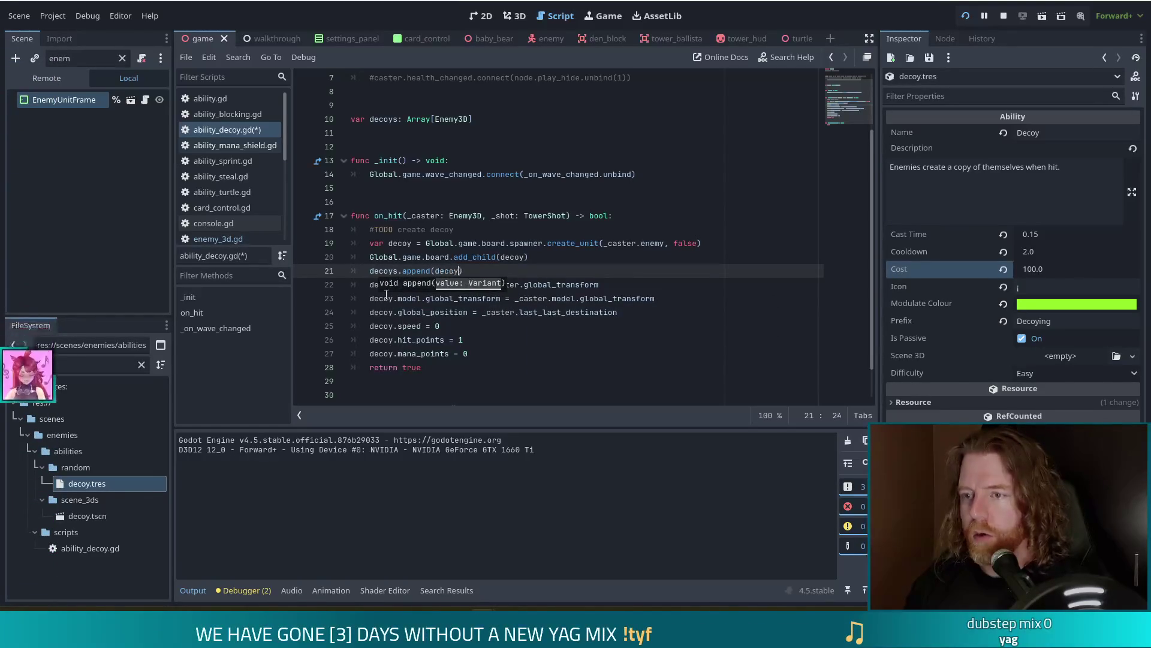
pyautogui.hotkey('ctrl', 's')
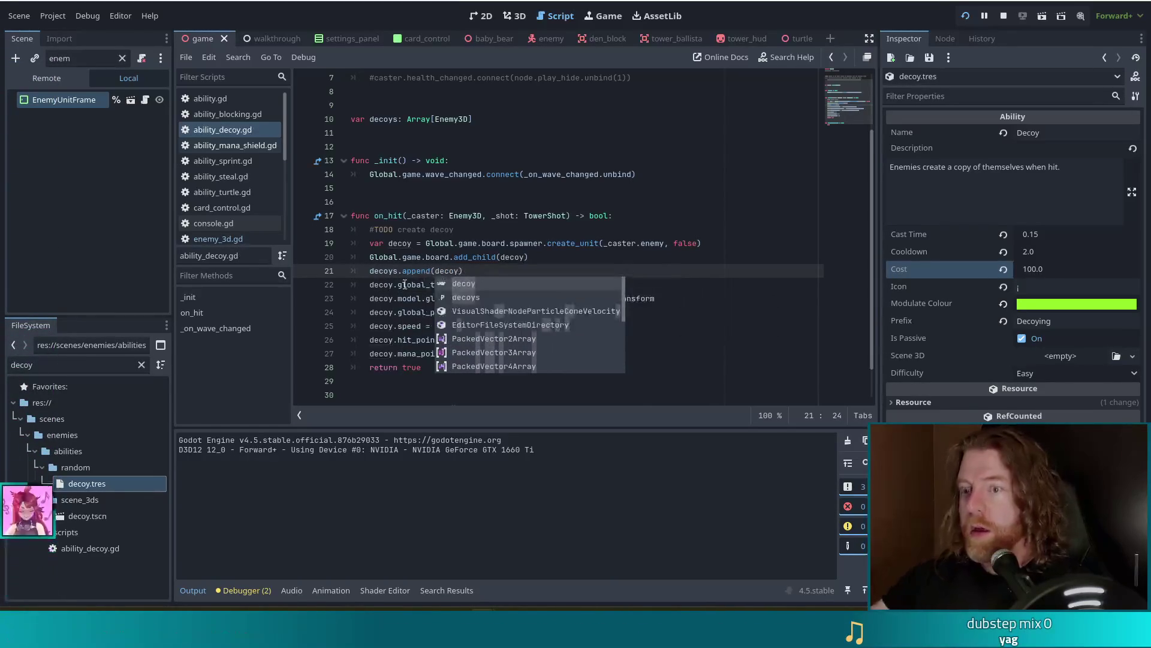
pyautogui.scroll(-1, 399, 341)
pyautogui.doubleClick(387, 382)
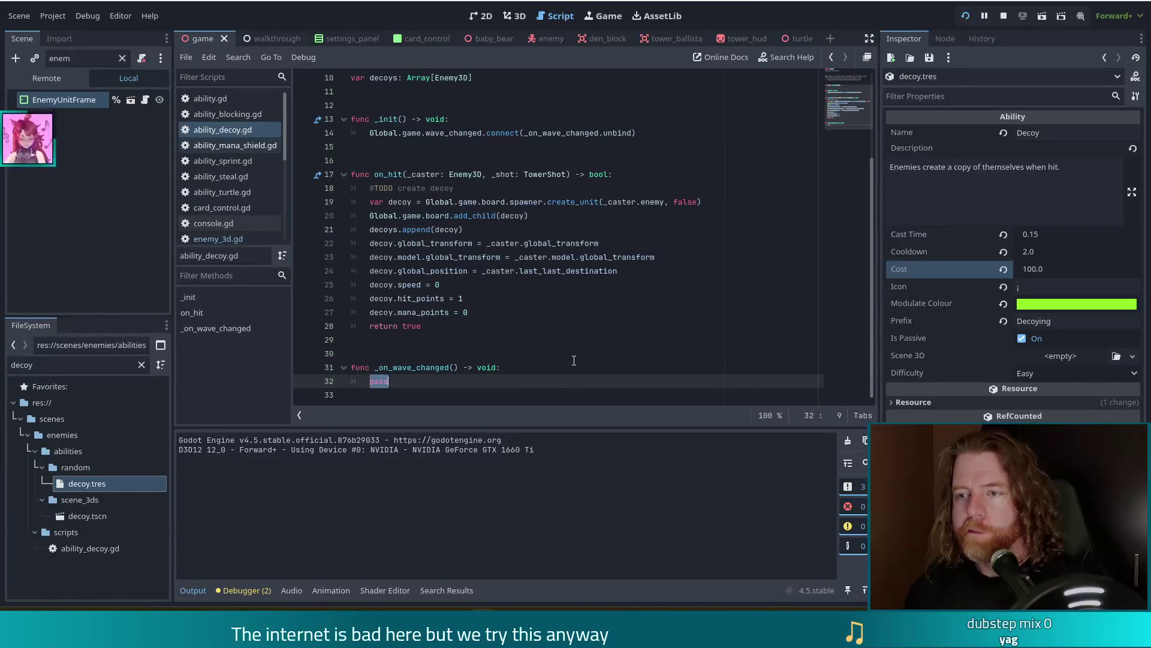
# Write 'for d in decoys:' with an 'if is_instance_valid(d):' check inside _on_wave_changed
pyautogui.write('for ')
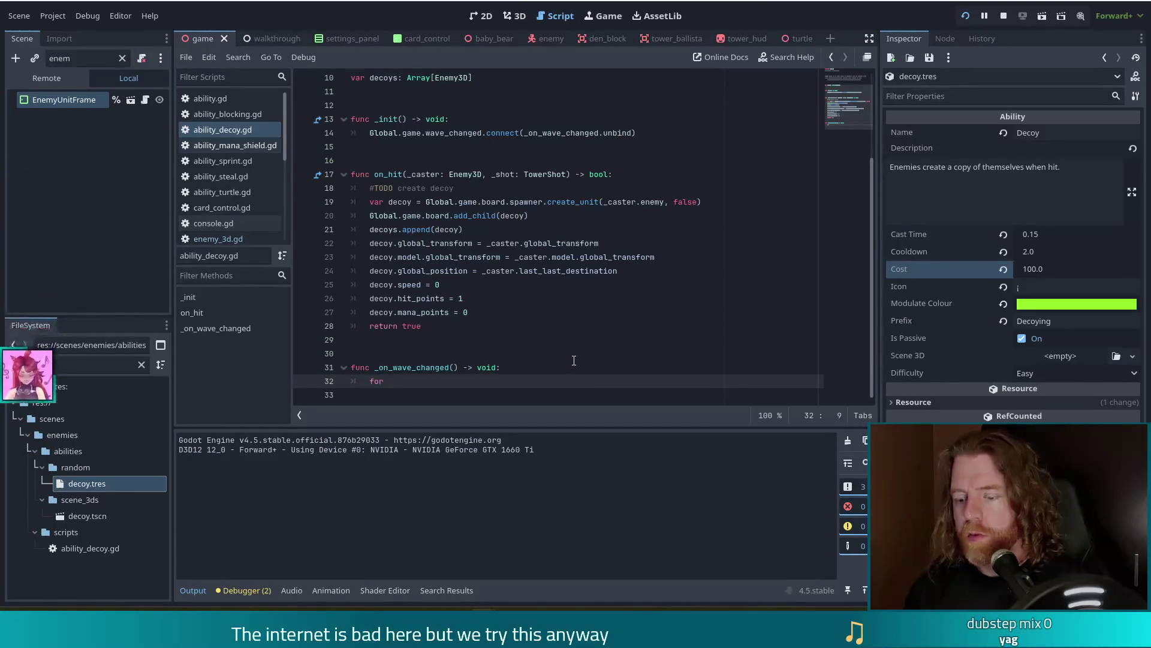
pyautogui.write('d in decoys:')
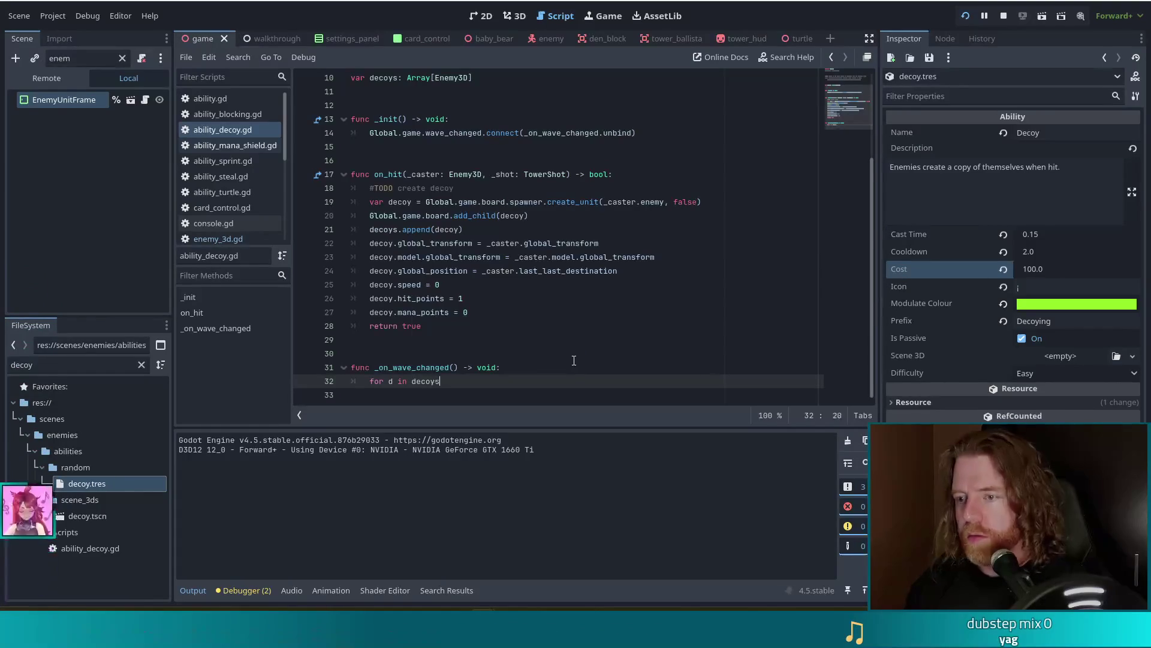
pyautogui.press('Return')
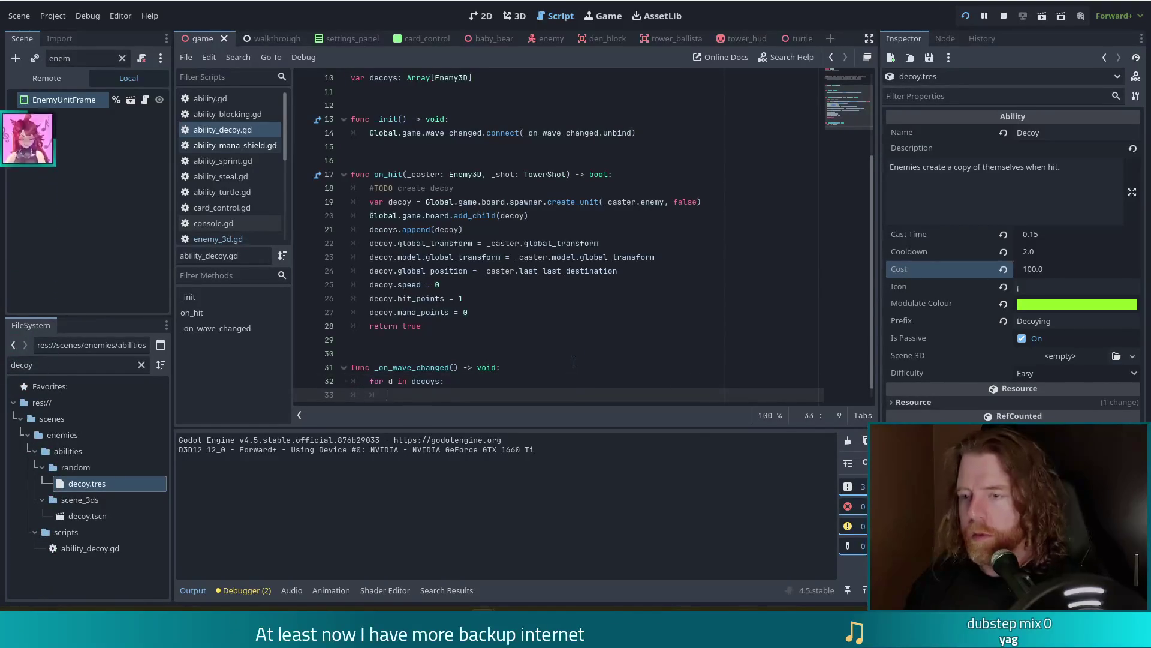
pyautogui.press('BackSpace')
pyautogui.write('_in')
pyautogui.press('Down')
pyautogui.press('Down')
pyautogui.press('Down')
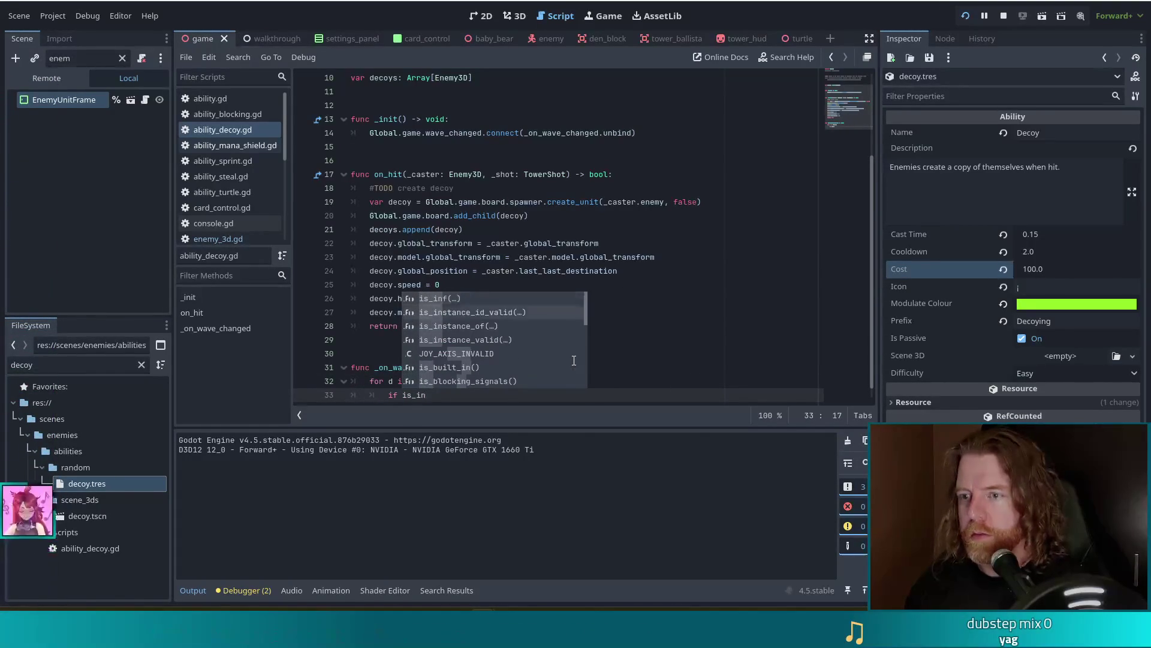
pyautogui.press('Return')
pyautogui.write('oy)')
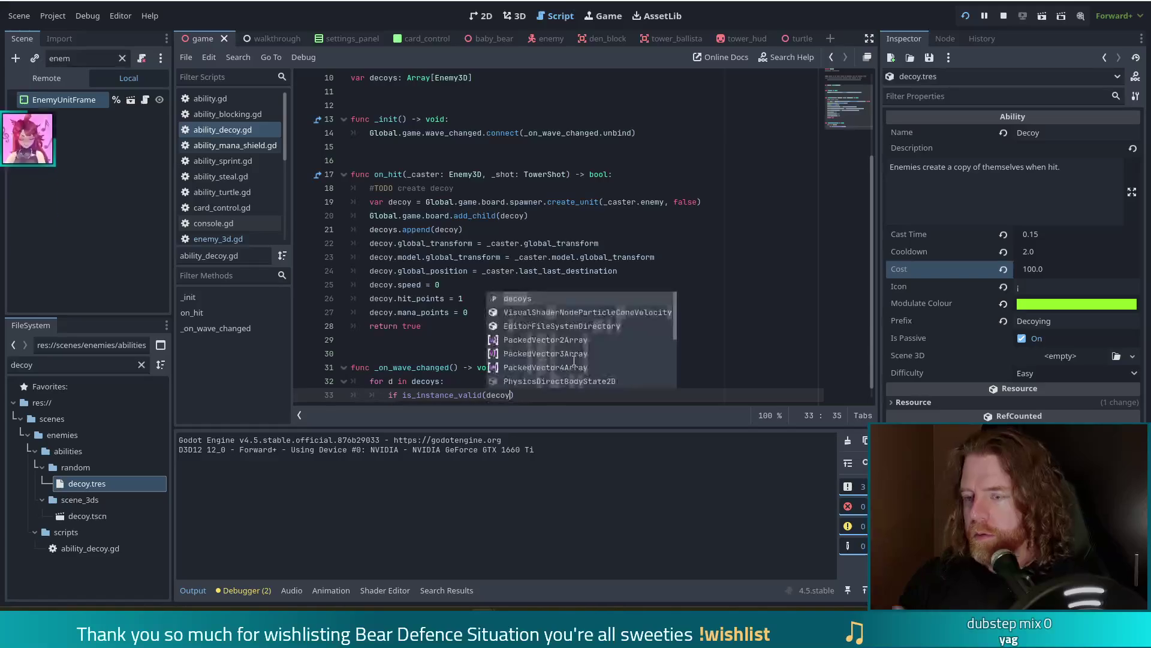
pyautogui.press('Return')
pyautogui.press('End')
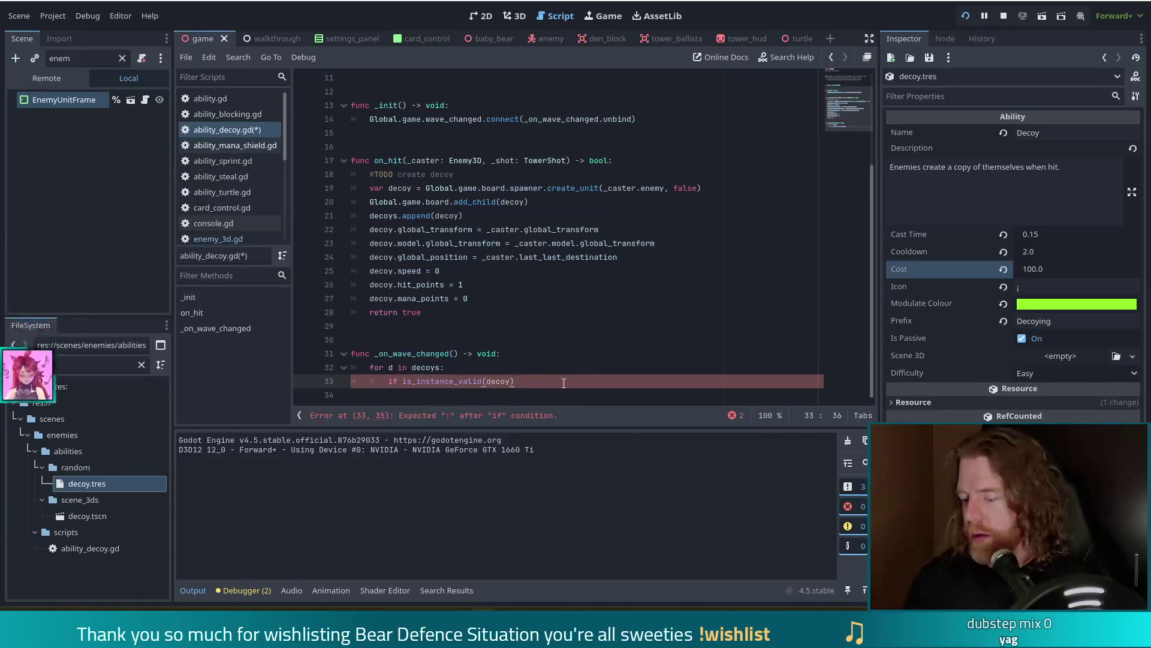
pyautogui.write(':')
pyautogui.press('Return')
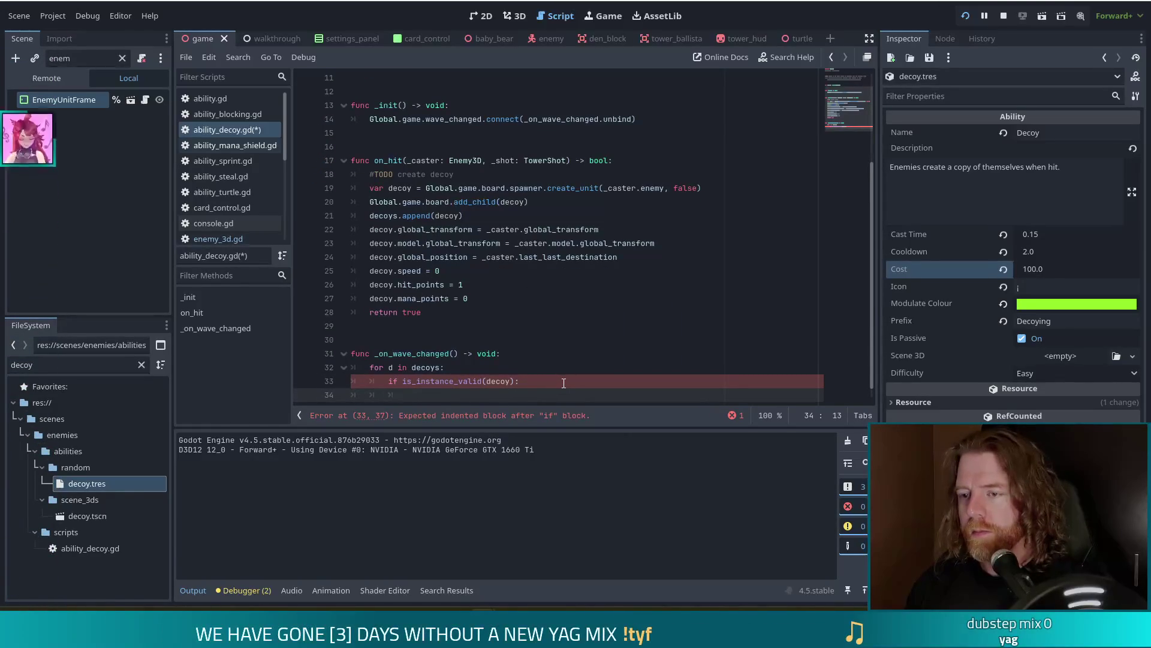
pyautogui.press('Up')
pyautogui.press('Left')
pyautogui.hotkey('ctrl', 'shift', 'Left')
pyautogui.write('d')
pyautogui.press('Down')
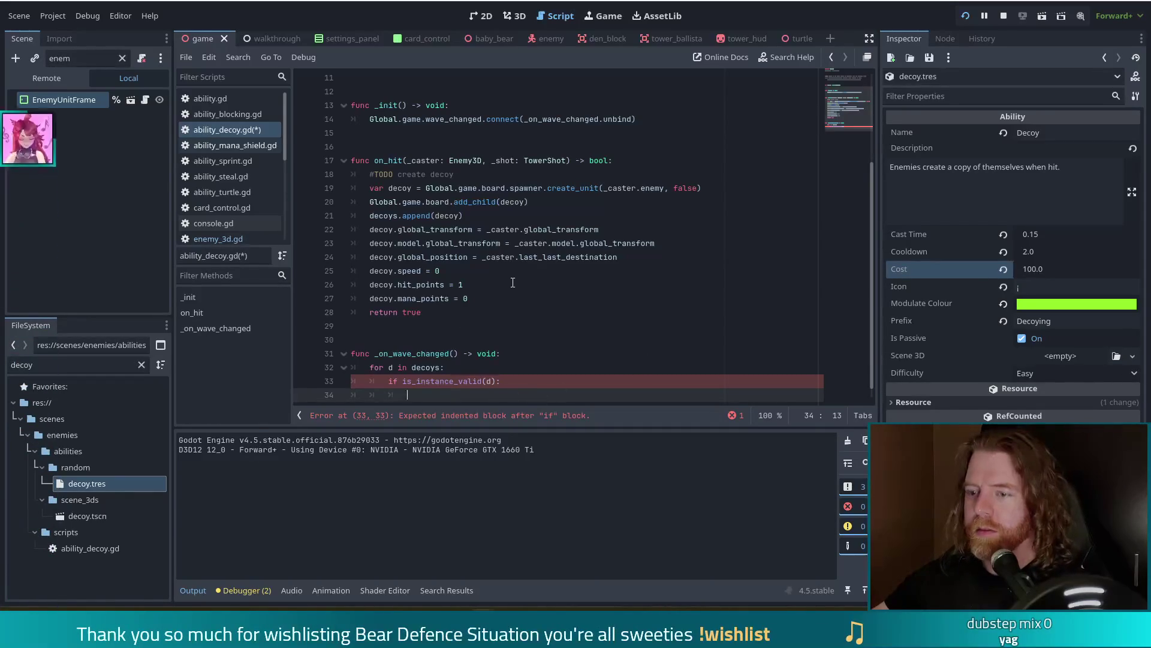
# Call d.kill() on each valid decoy, reset decoys to [], and save the script
pyautogui.scroll(-1, 512, 282)
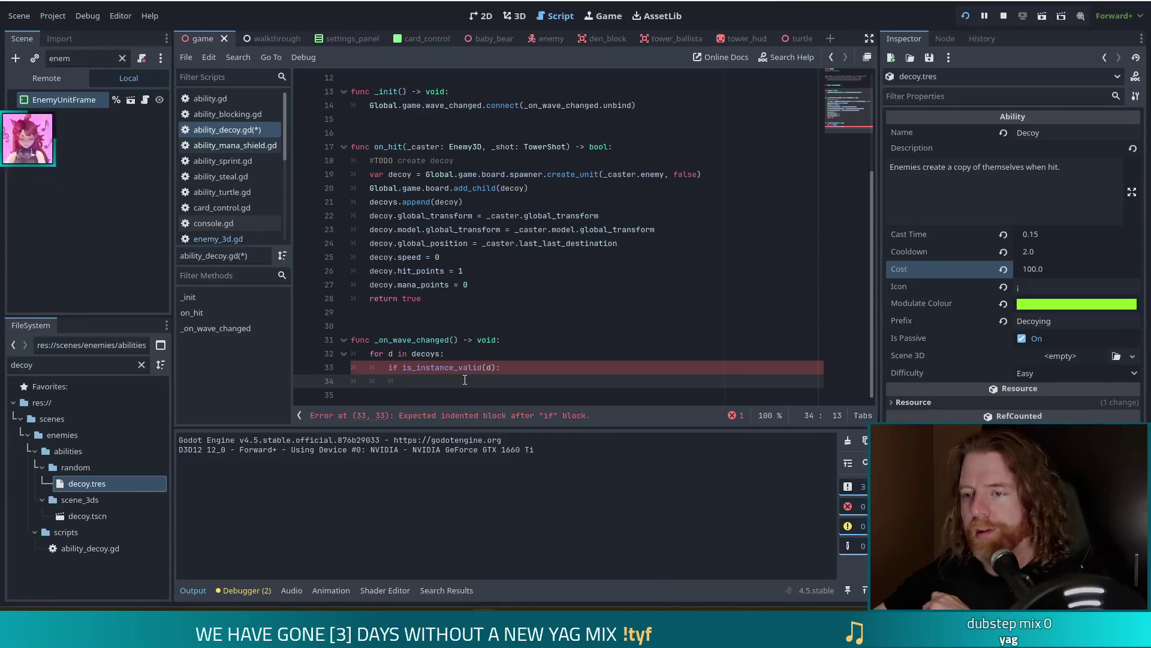
pyautogui.write('d.')
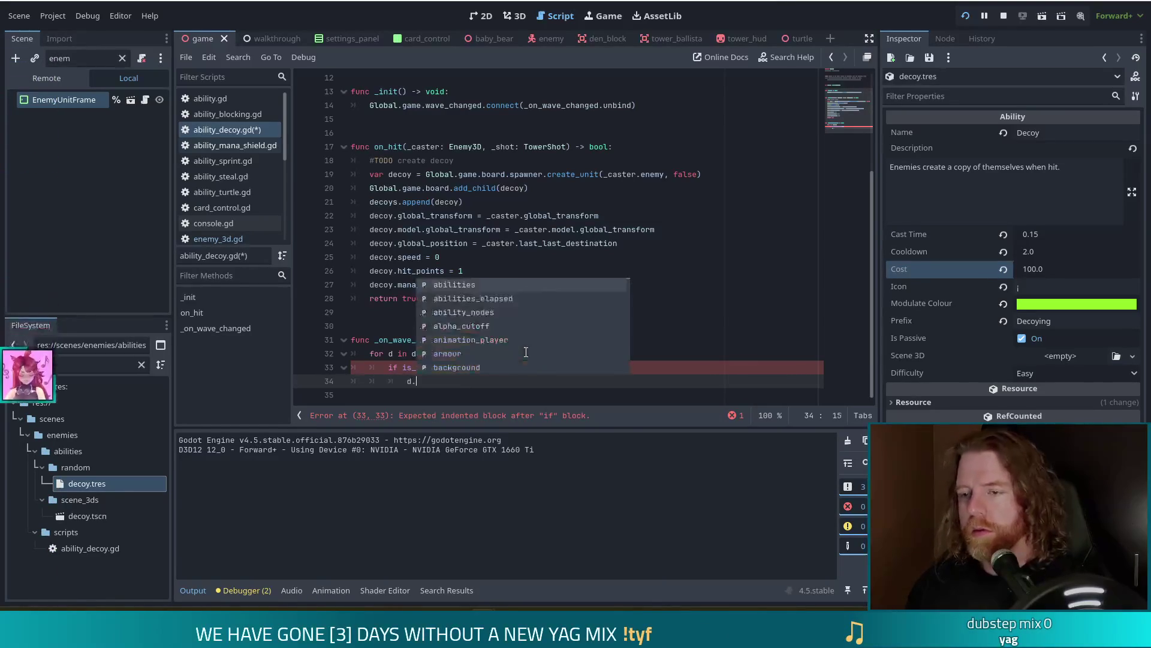
pyautogui.write('ki')
pyautogui.press('Return')
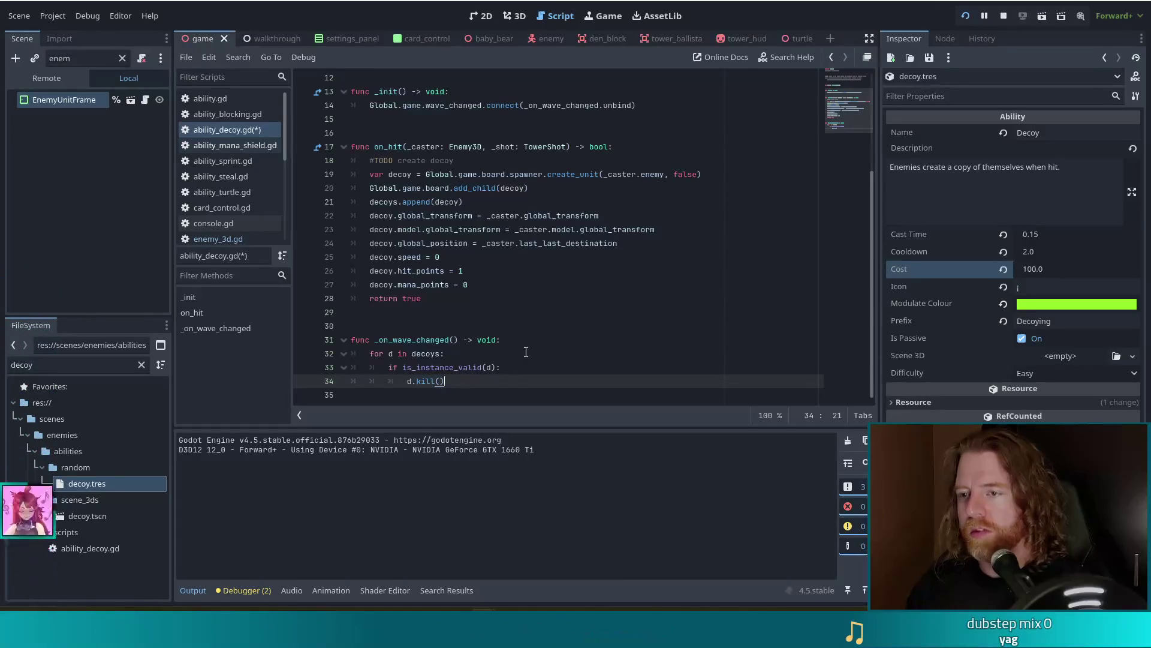
pyautogui.press('Return')
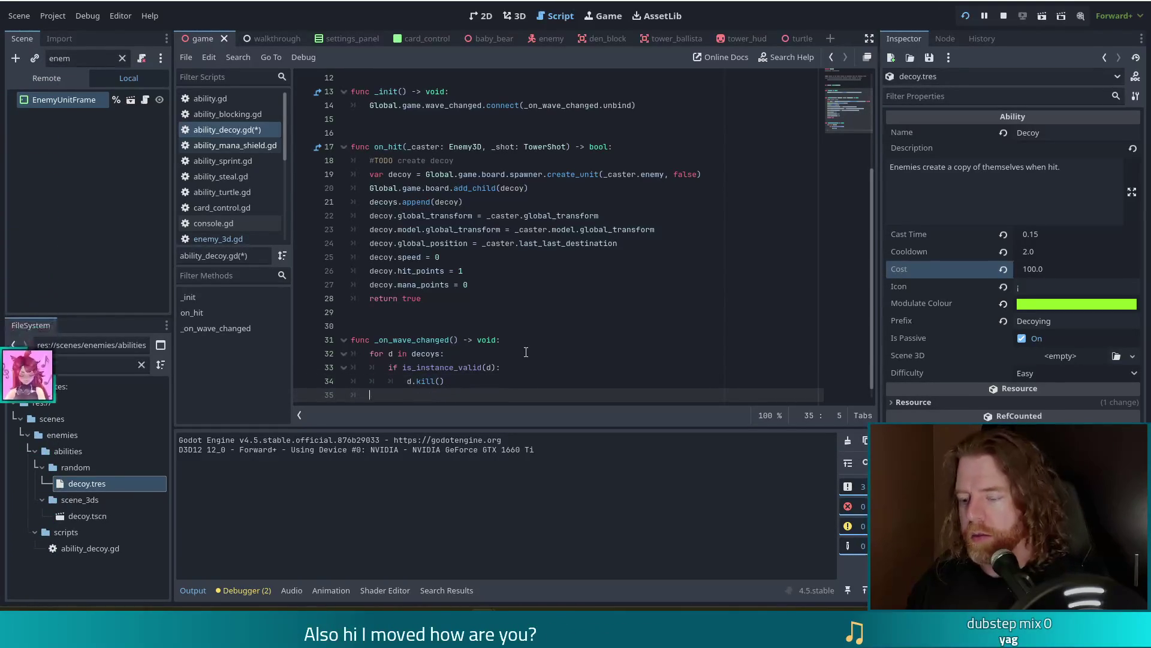
pyautogui.write('= []')
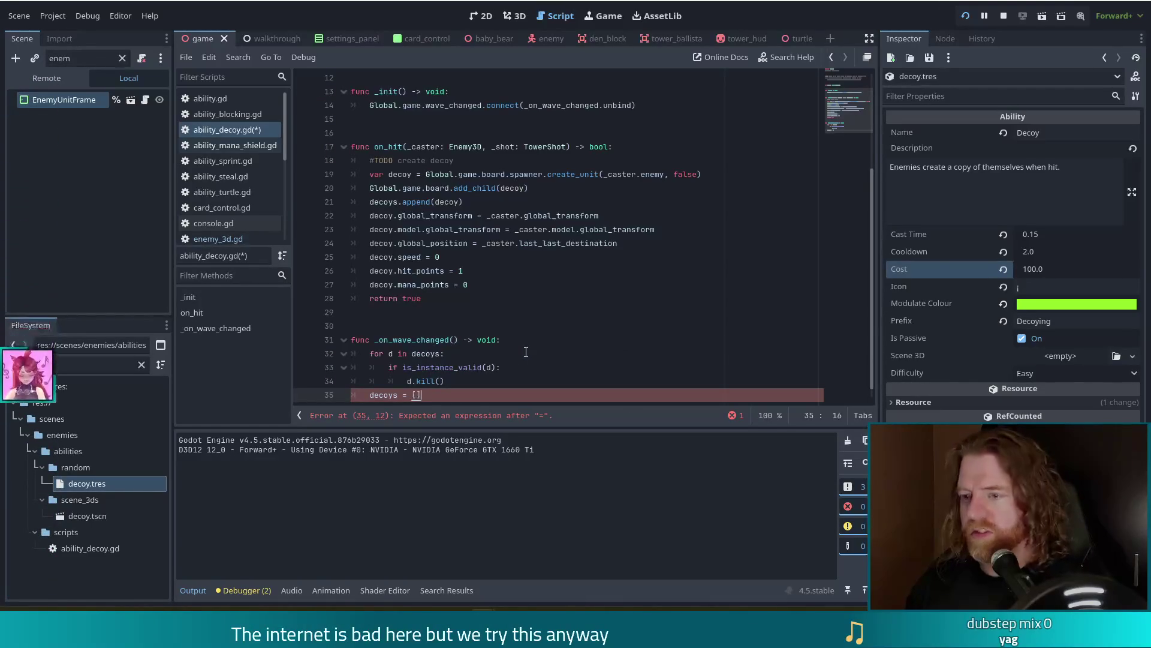
pyautogui.hotkey('ctrl', 's')
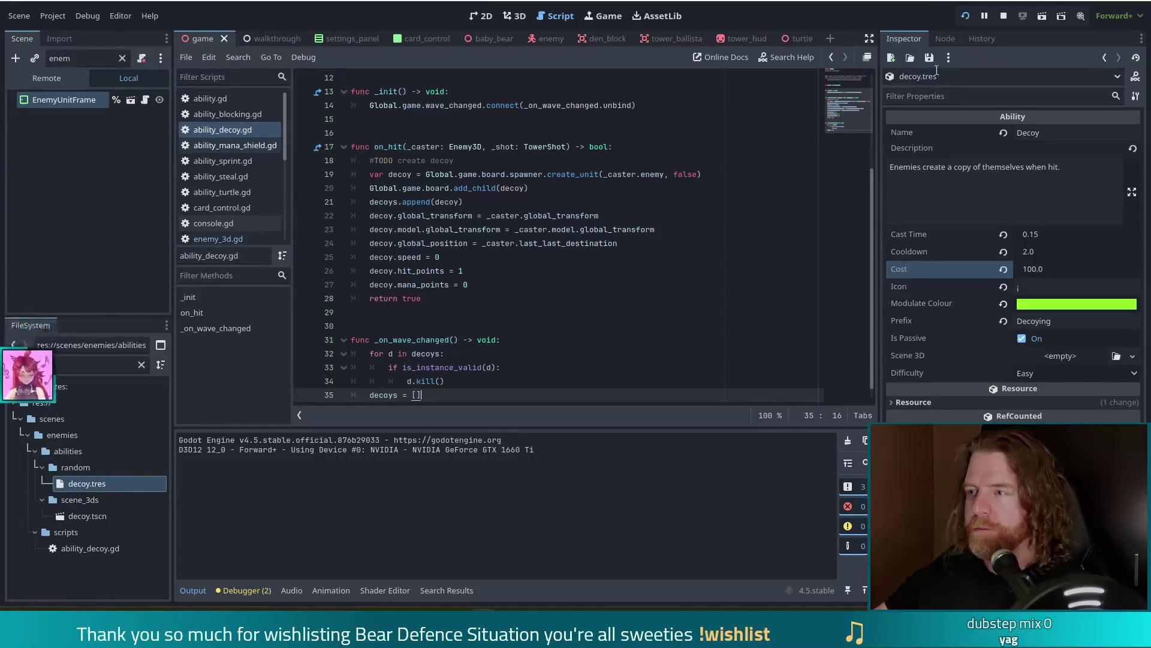
pyautogui.click(999, 18)
# Relaunch the game, start a new game, and apply 'set_ability decoy' from the console
pyautogui.press('F5')
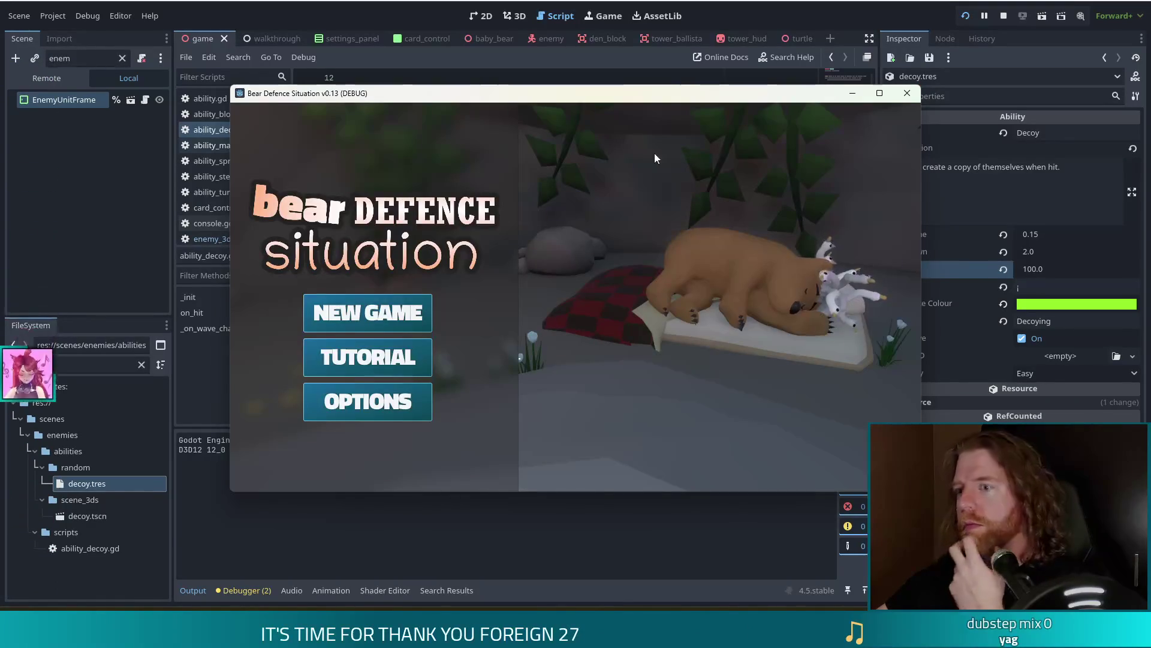
pyautogui.click(397, 324)
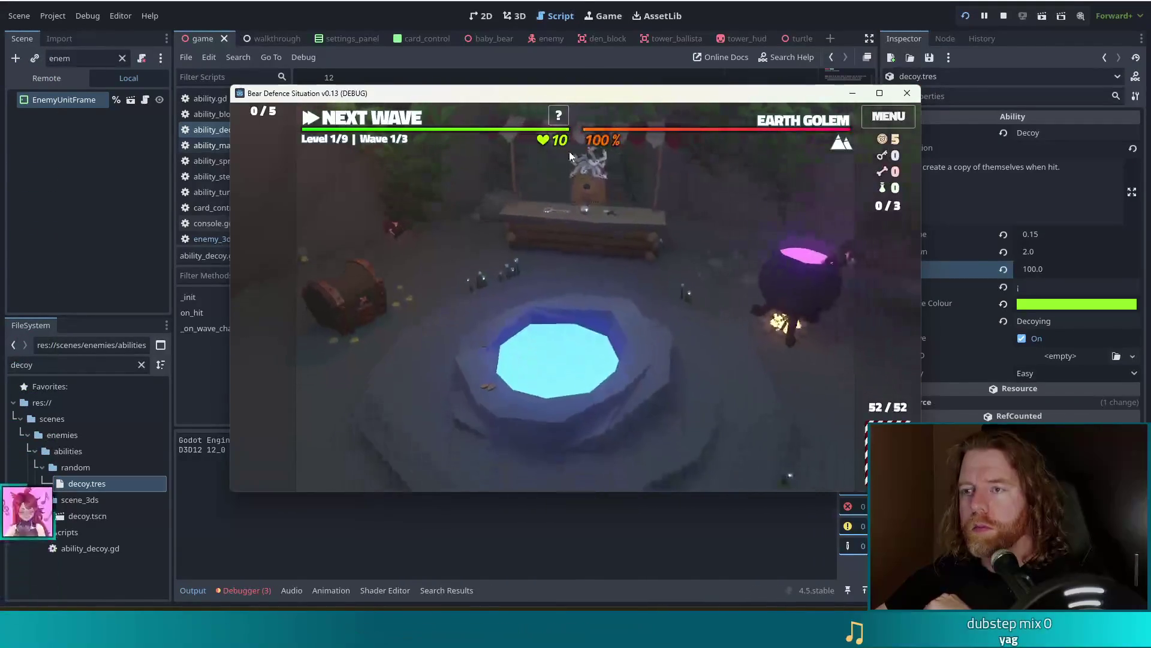
pyautogui.press('`')
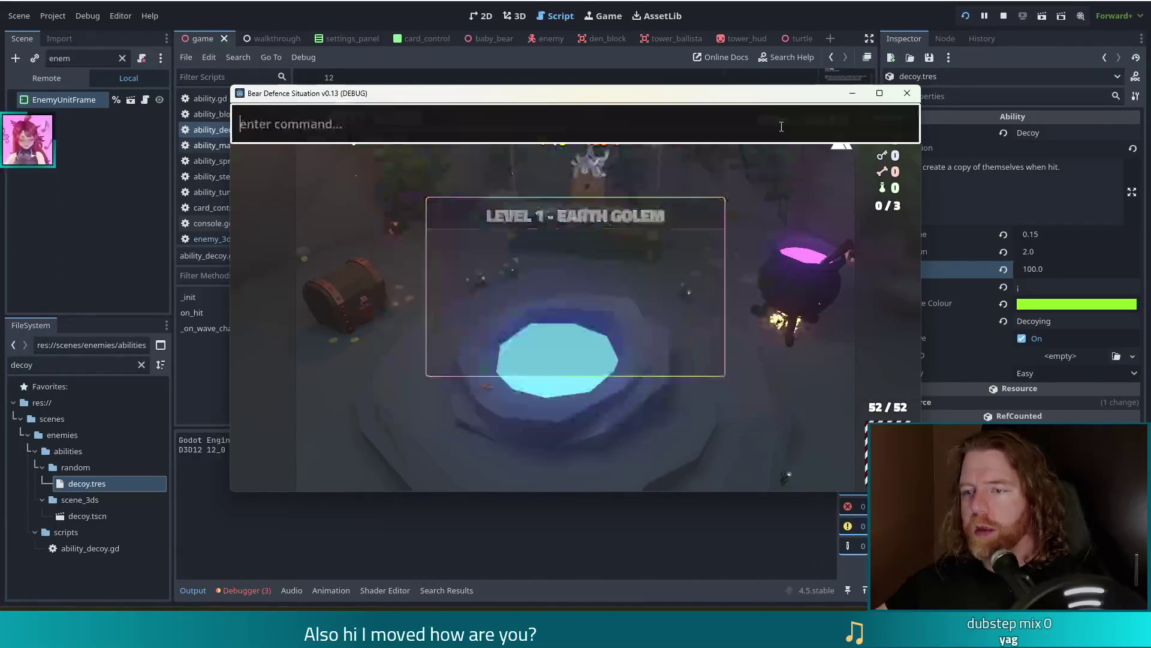
pyautogui.write('set_ability decoy')
pyautogui.press('Return')
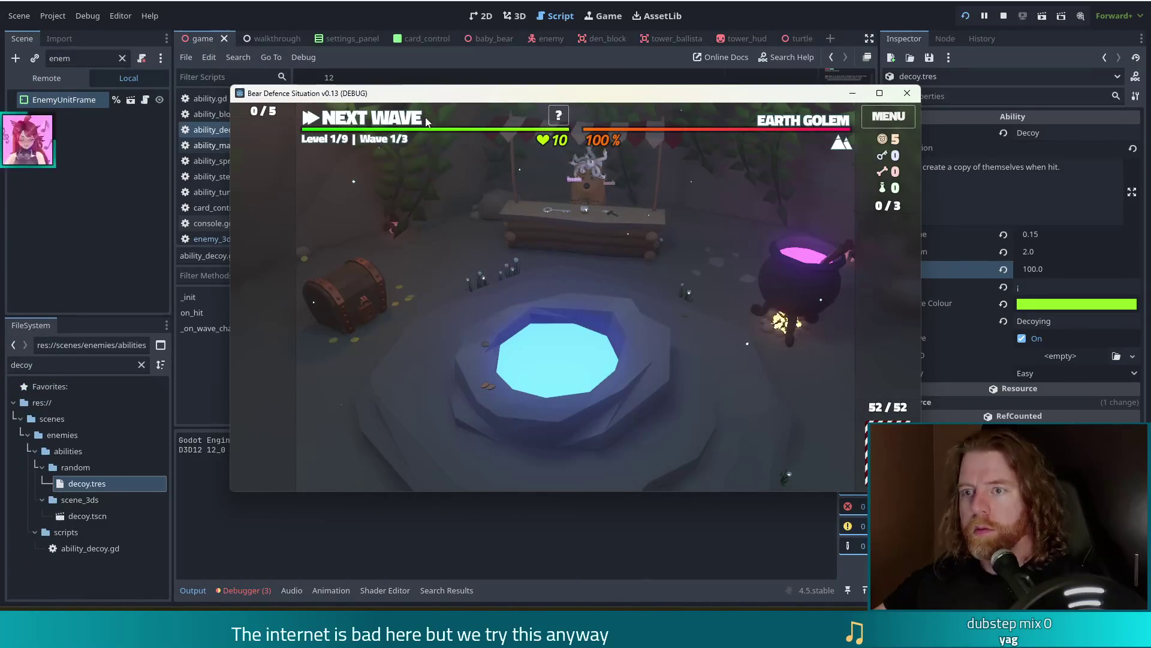
# Play a wave, then view the game.gd:177 unbind() argument error in the Debugger
pyautogui.click(427, 122)
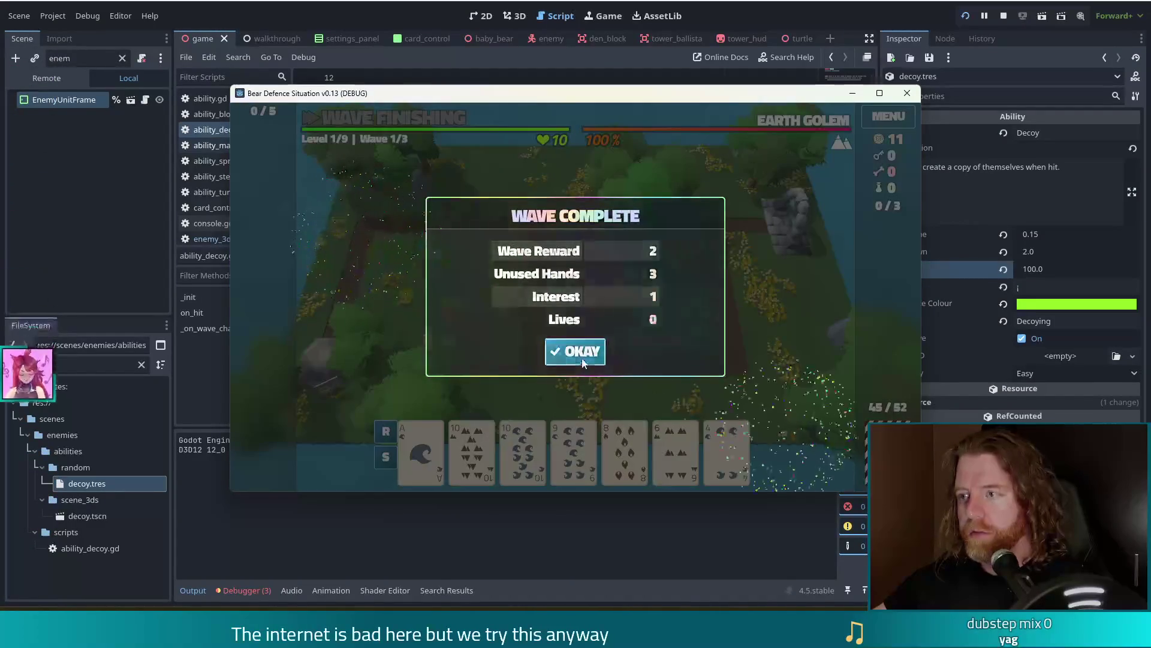
pyautogui.click(582, 358)
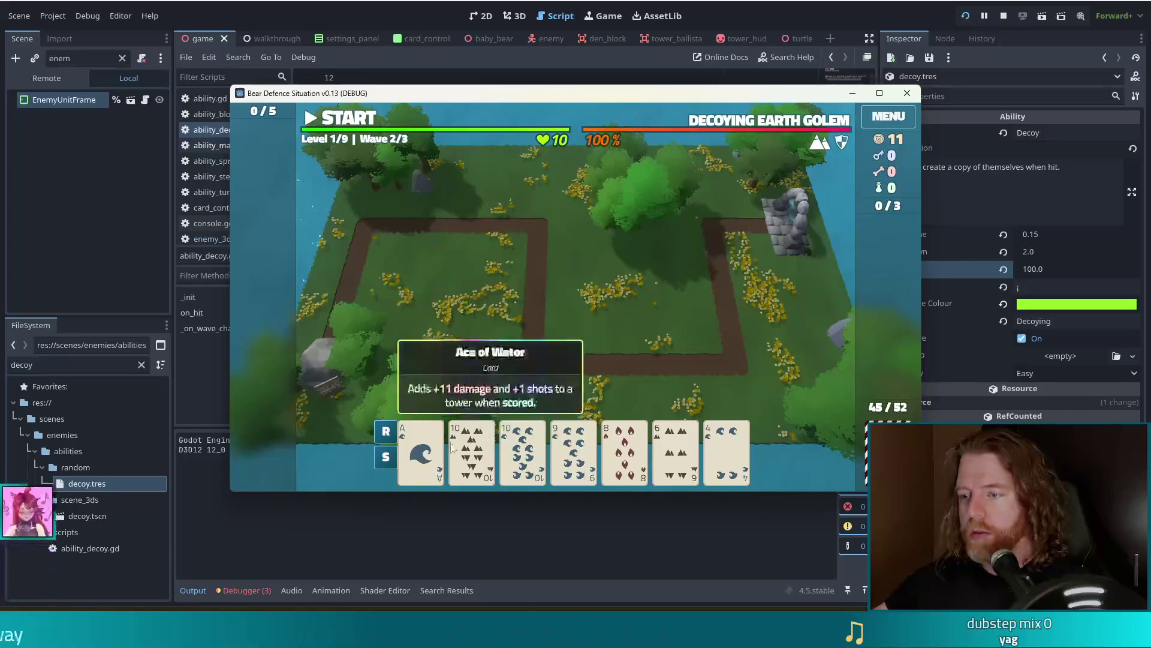
pyautogui.click(246, 590)
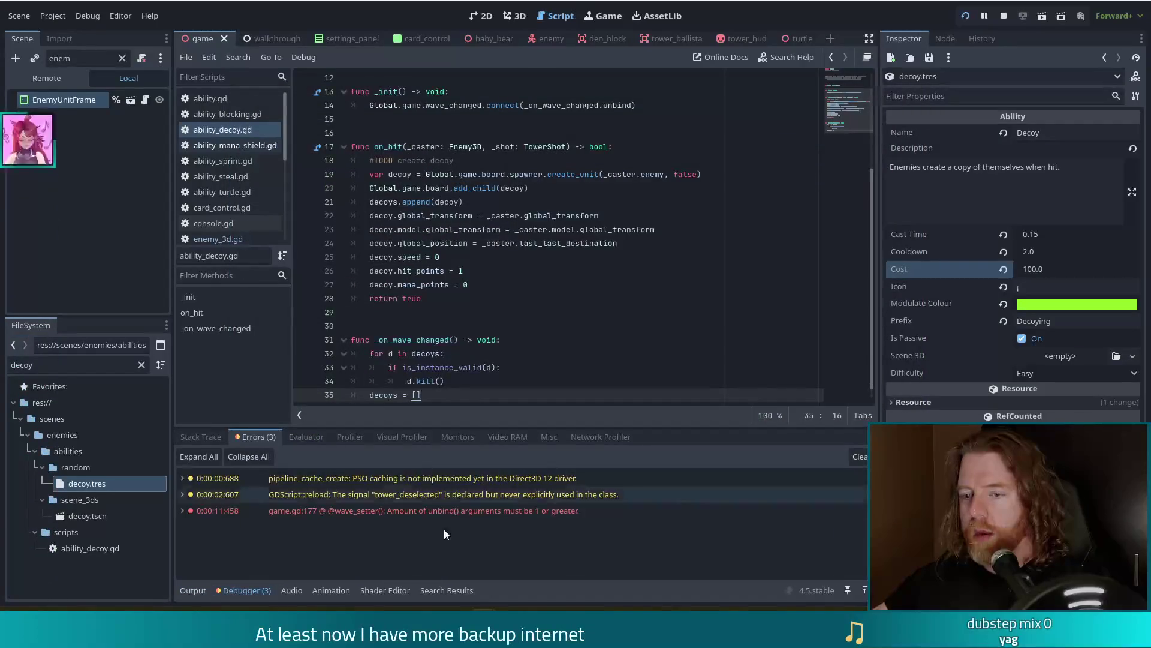
# Inspect the game.gd:177 unbind error and expand its stack trace
pyautogui.click(522, 510)
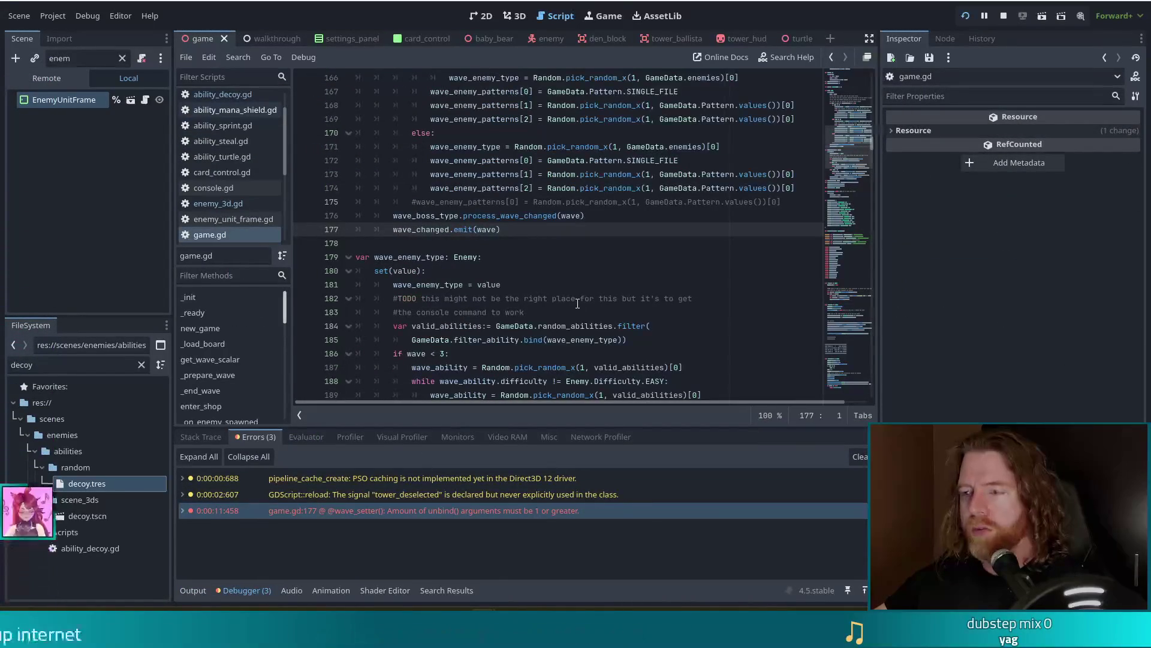
pyautogui.doubleClick(504, 513)
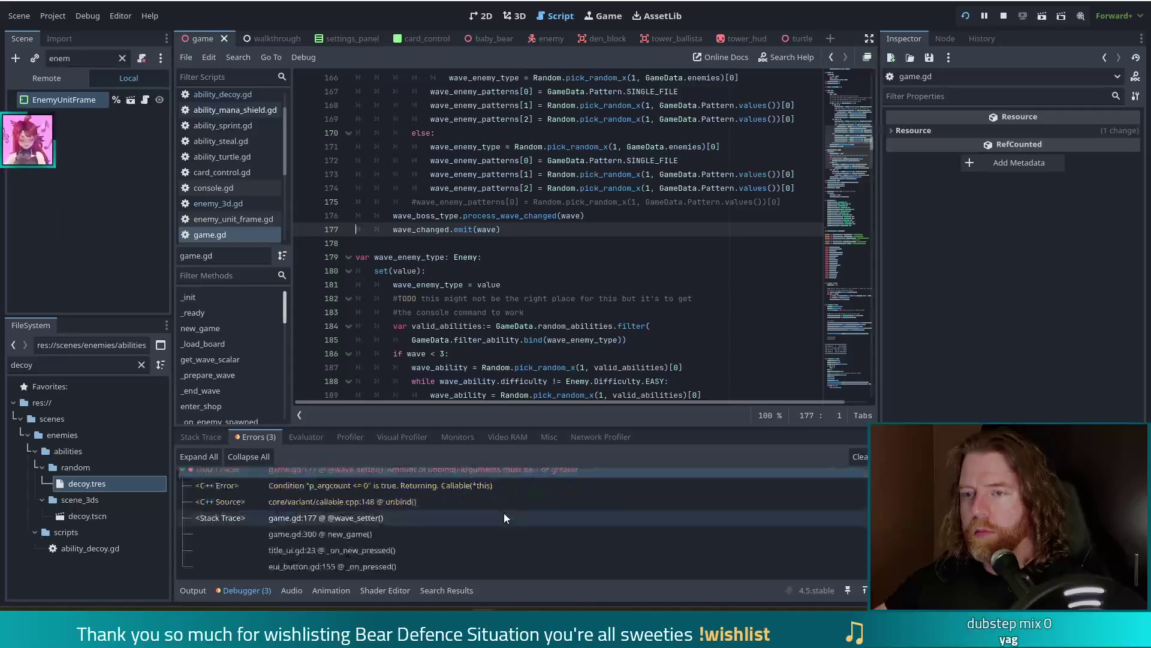
pyautogui.scroll(2, 503, 513)
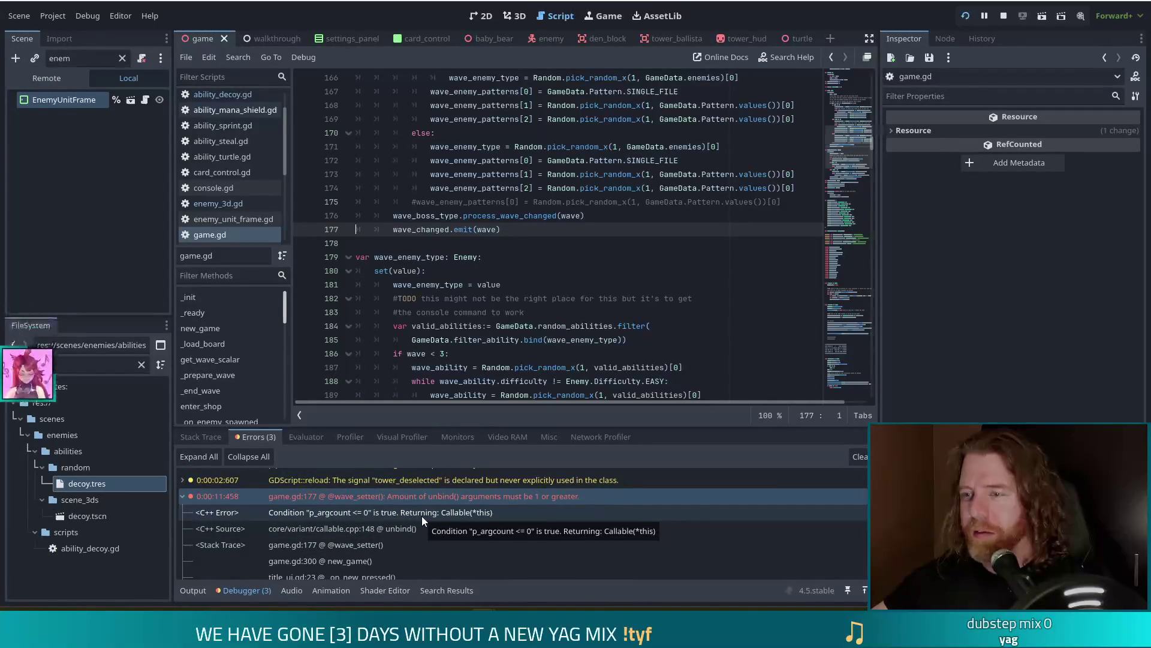
pyautogui.moveTo(429, 500)
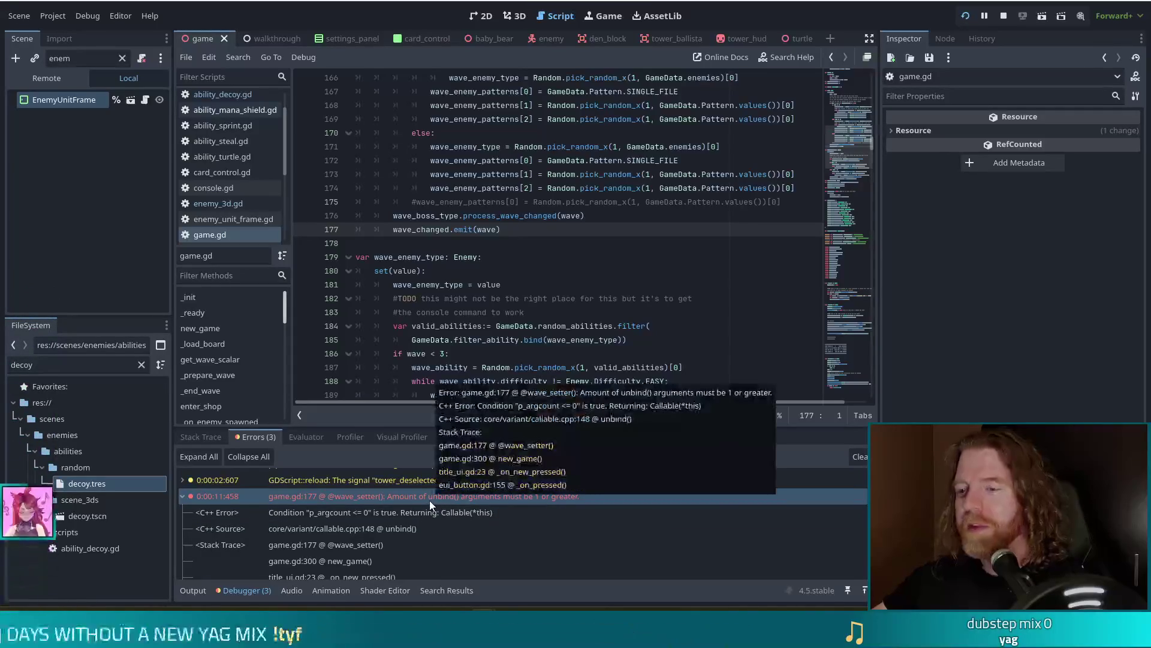
pyautogui.scroll(1, 360, 515)
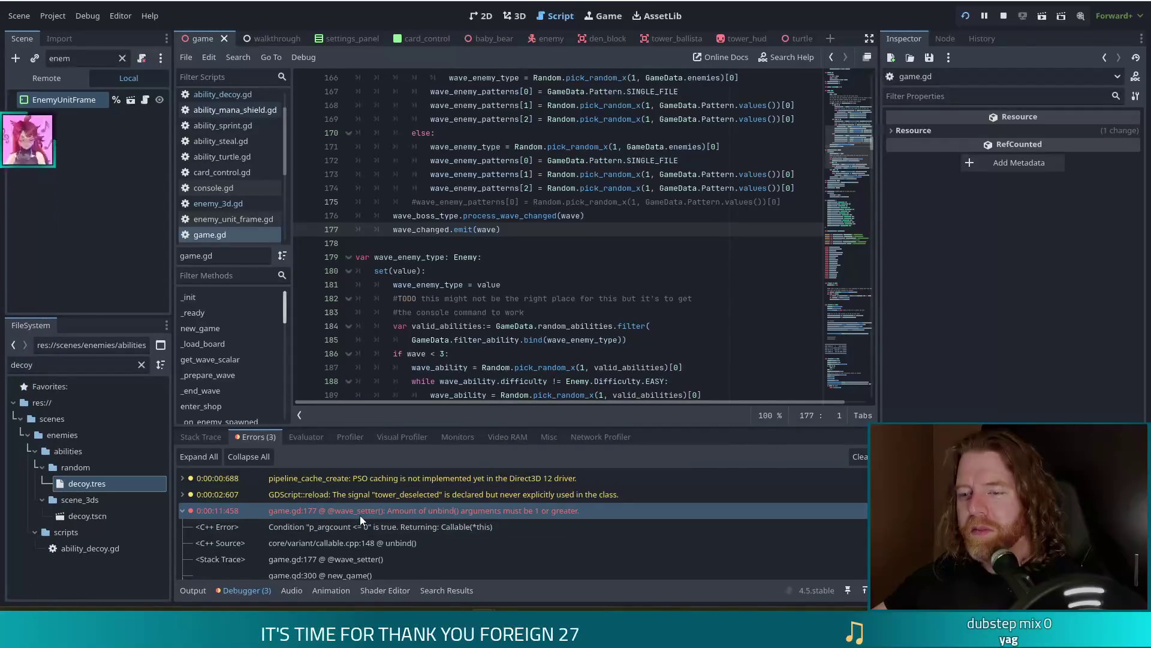
# Change the wave_changed connection in ability_decoy.gd to _on_wave_changed.unbind(1)
pyautogui.click(231, 96)
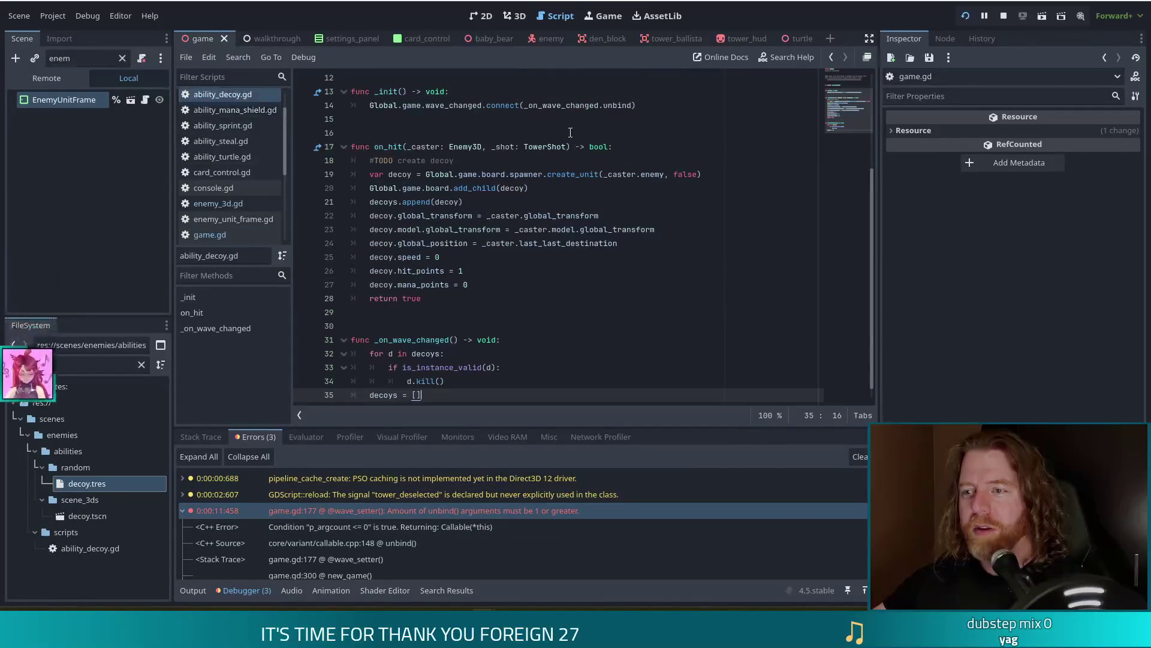
pyautogui.click(674, 106)
pyautogui.write('(1)')
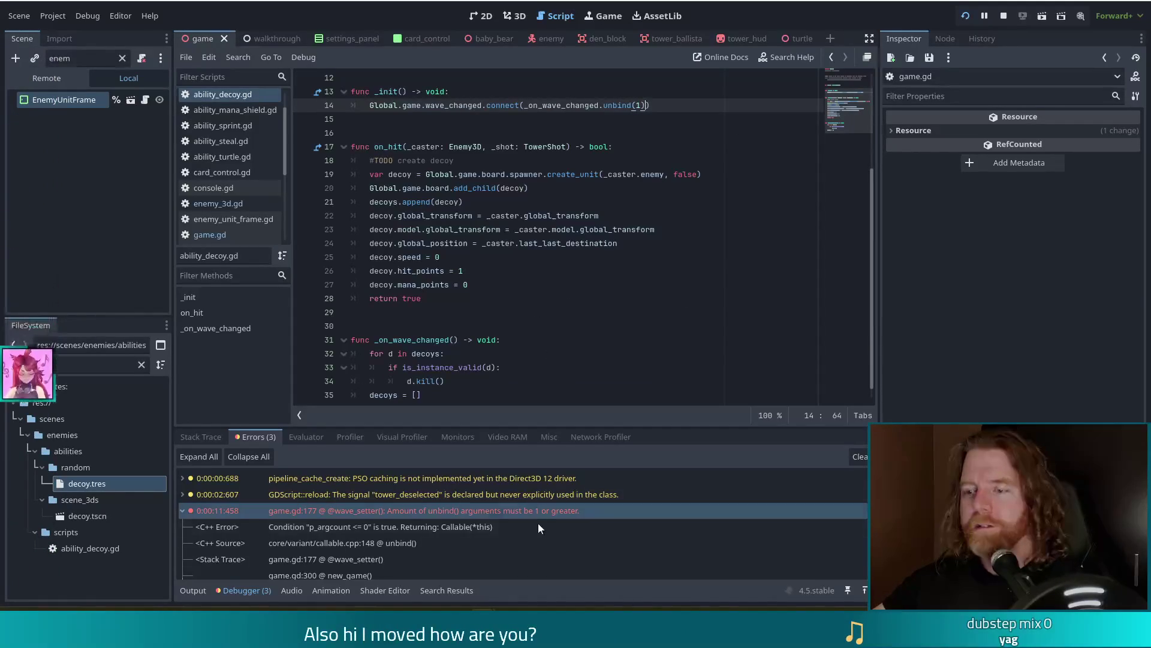
# Relaunch the Bear Defence Situation debug build and start a new game
pyautogui.click(966, 14)
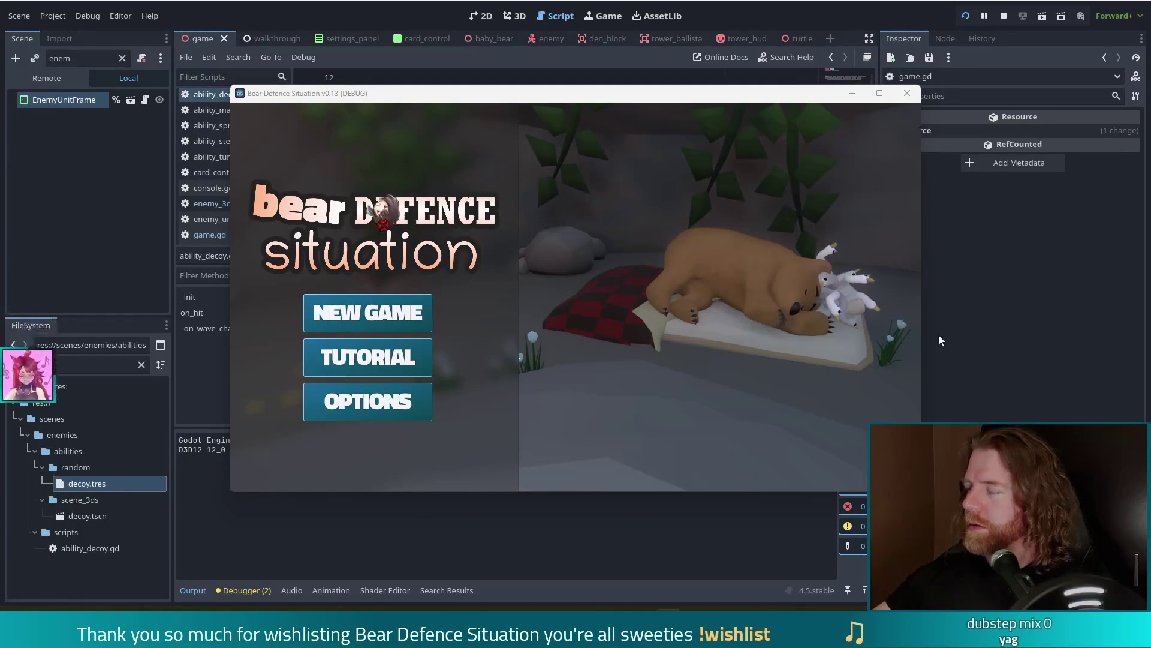
pyautogui.click(394, 319)
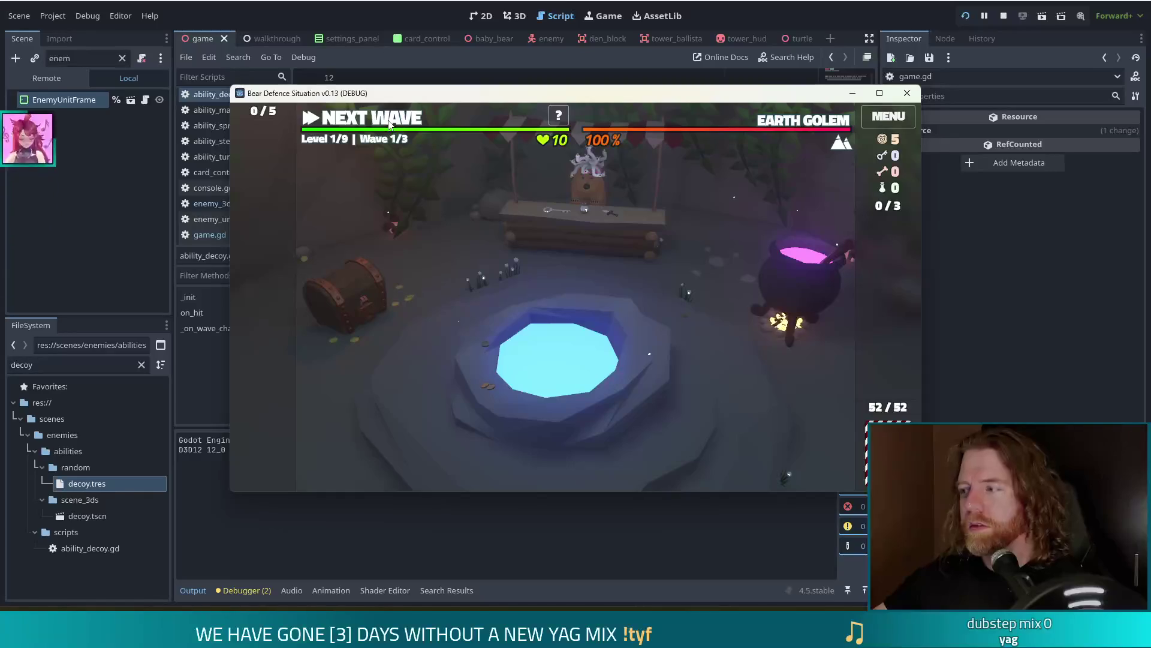
pyautogui.moveTo(828, 127)
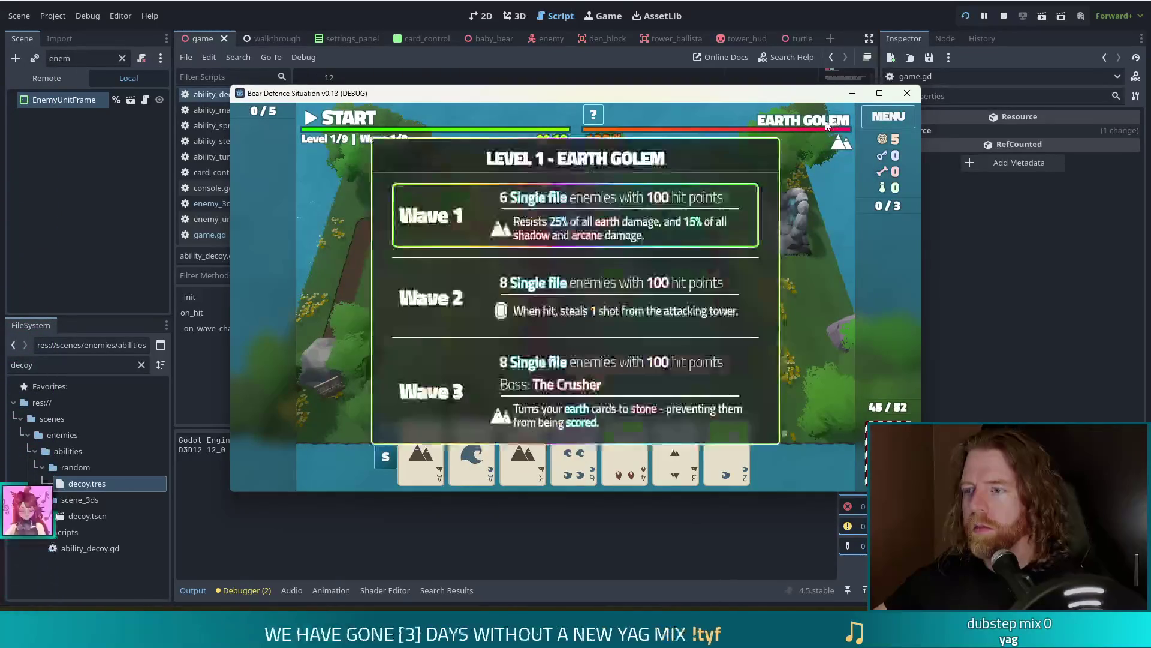
# Run 'set_ability decoy' in the debug console so enemies use the decoy ability
pyautogui.press('`')
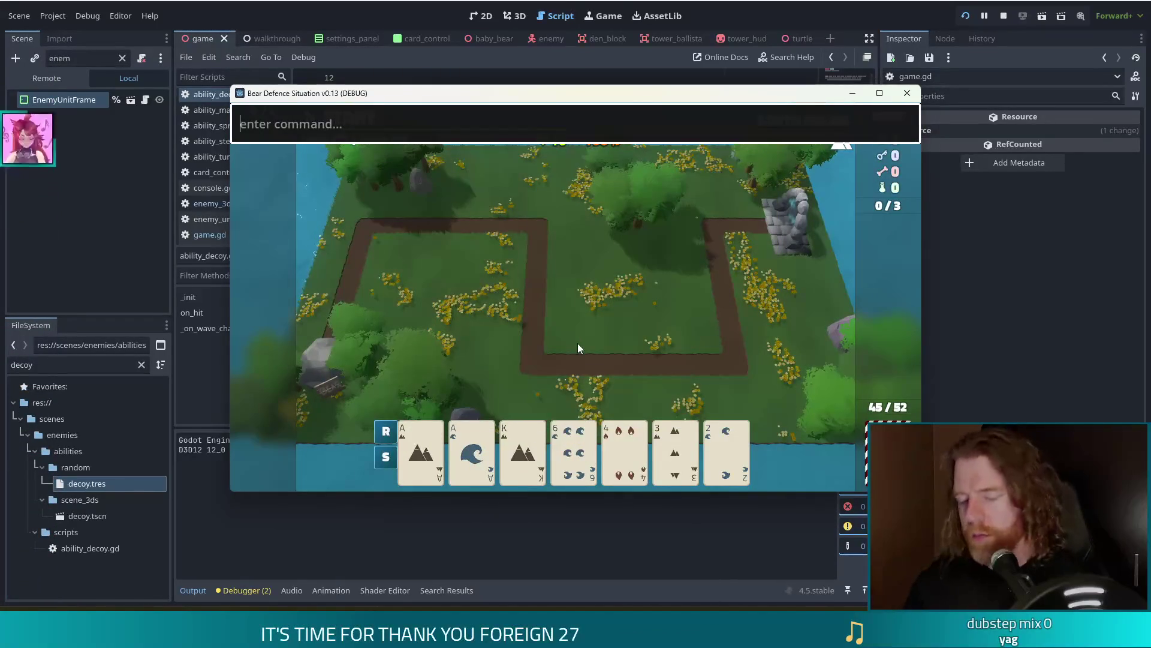
pyautogui.write('a')
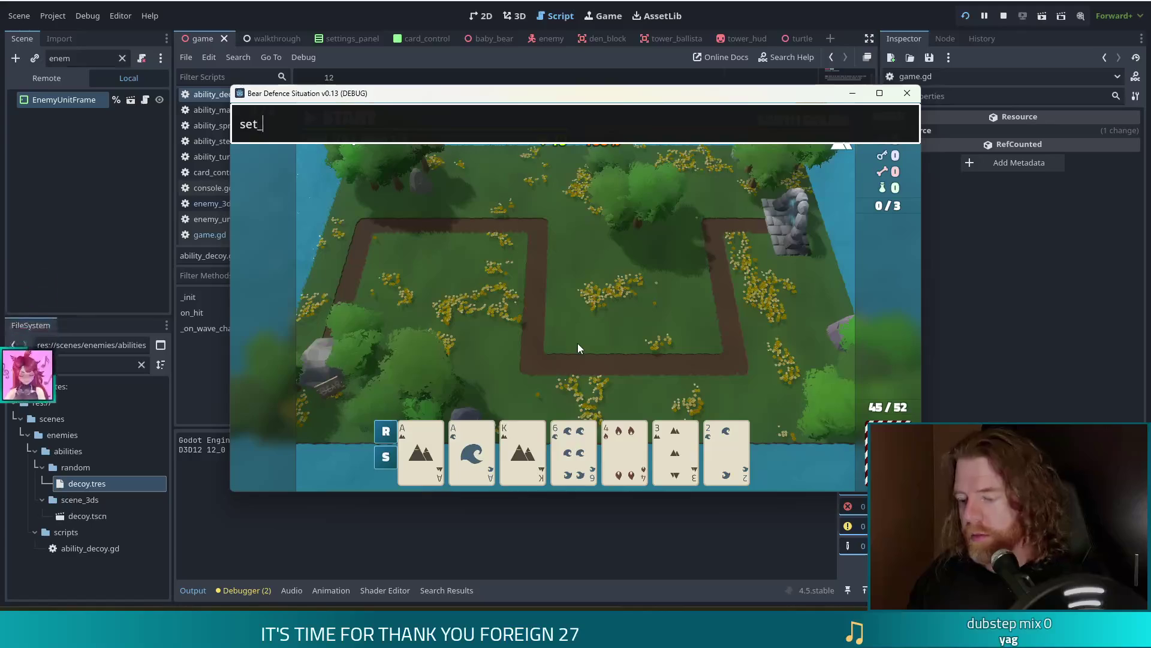
pyautogui.write('ecoy')
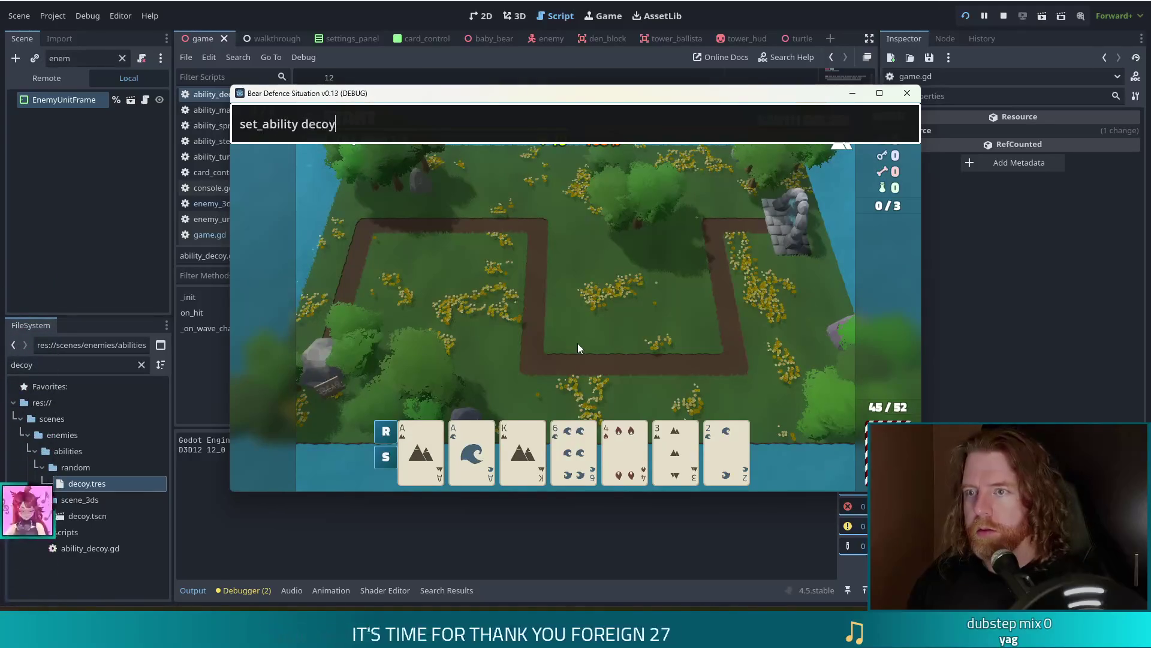
pyautogui.press('Return')
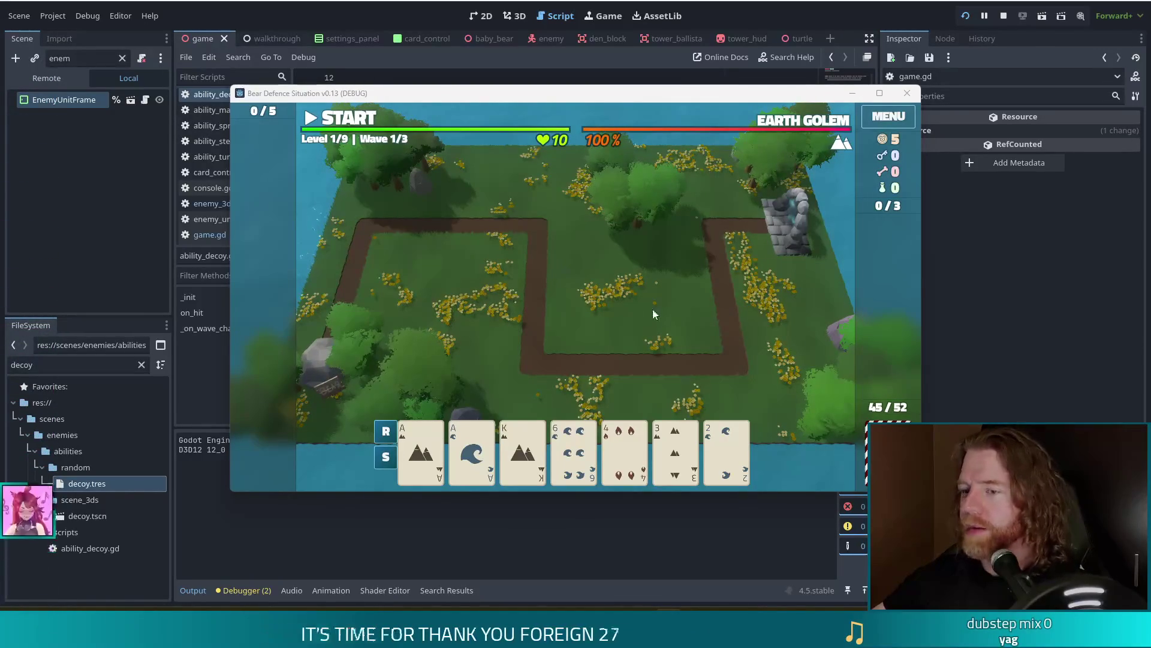
# Play the 6 of Winter card to build a ballista inside the path loop
pyautogui.click(711, 454)
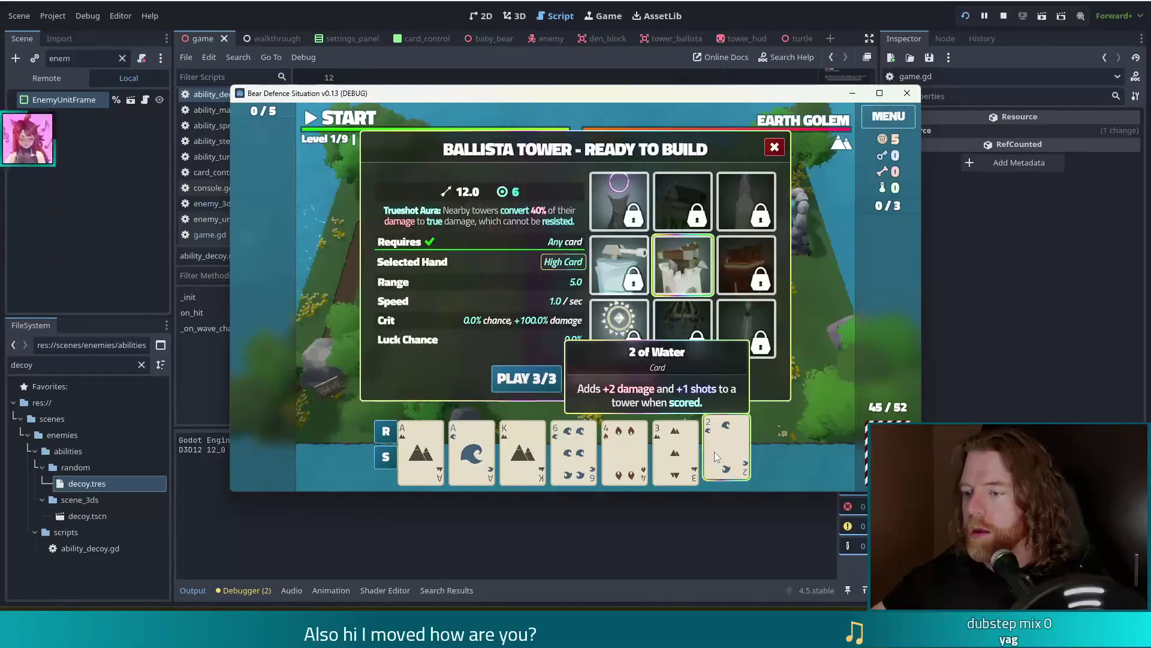
pyautogui.click(572, 451)
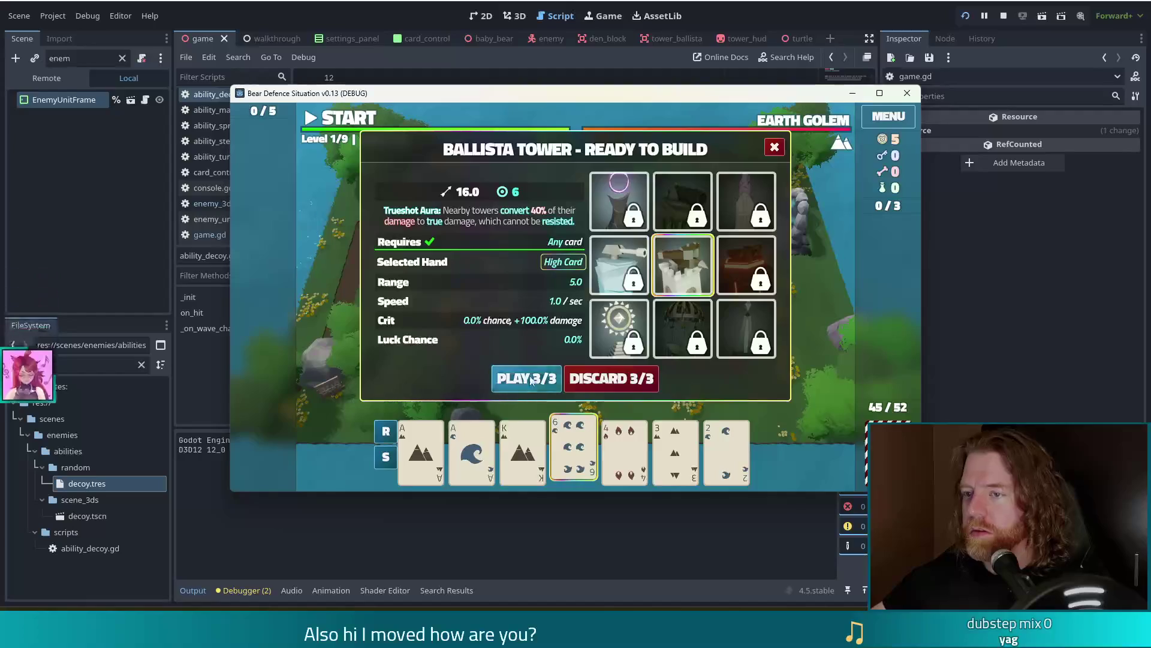
pyautogui.click(527, 378)
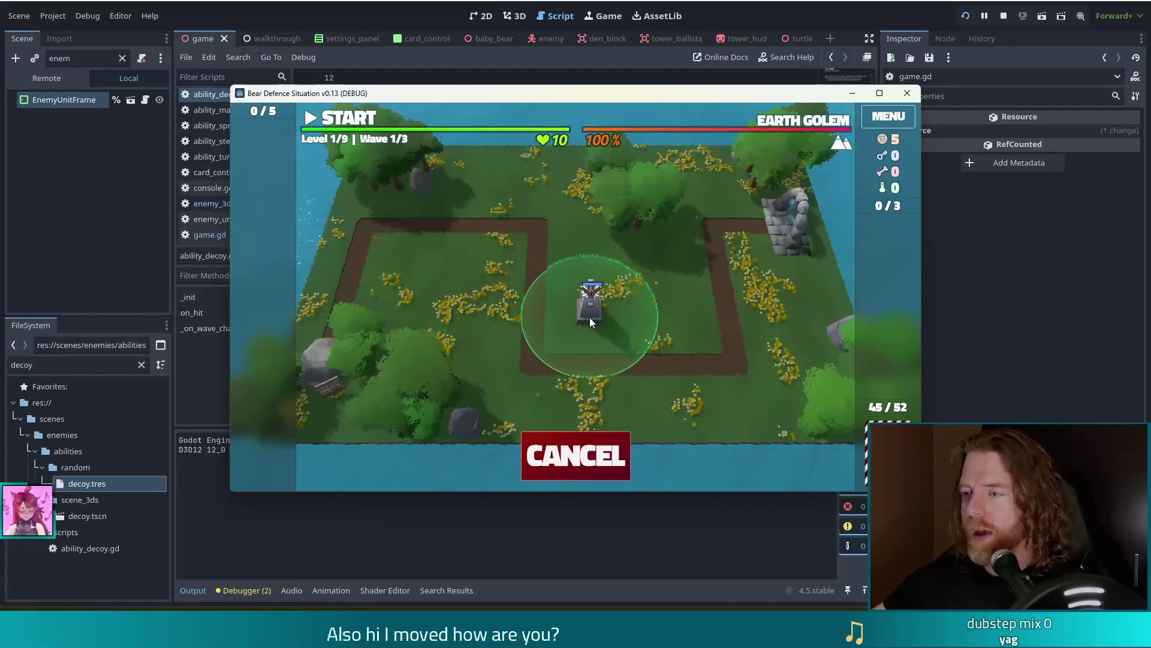
pyautogui.click(590, 322)
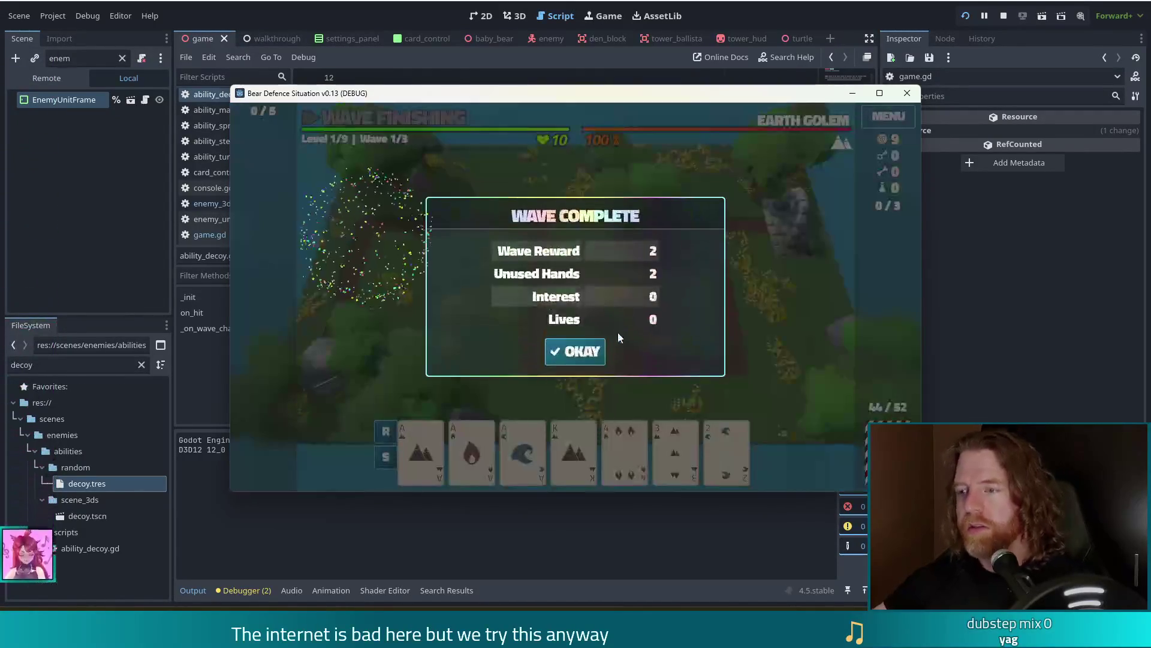
# Play through the decoying Earth Golem wave to wave 3, then stop the game
pyautogui.click(575, 351)
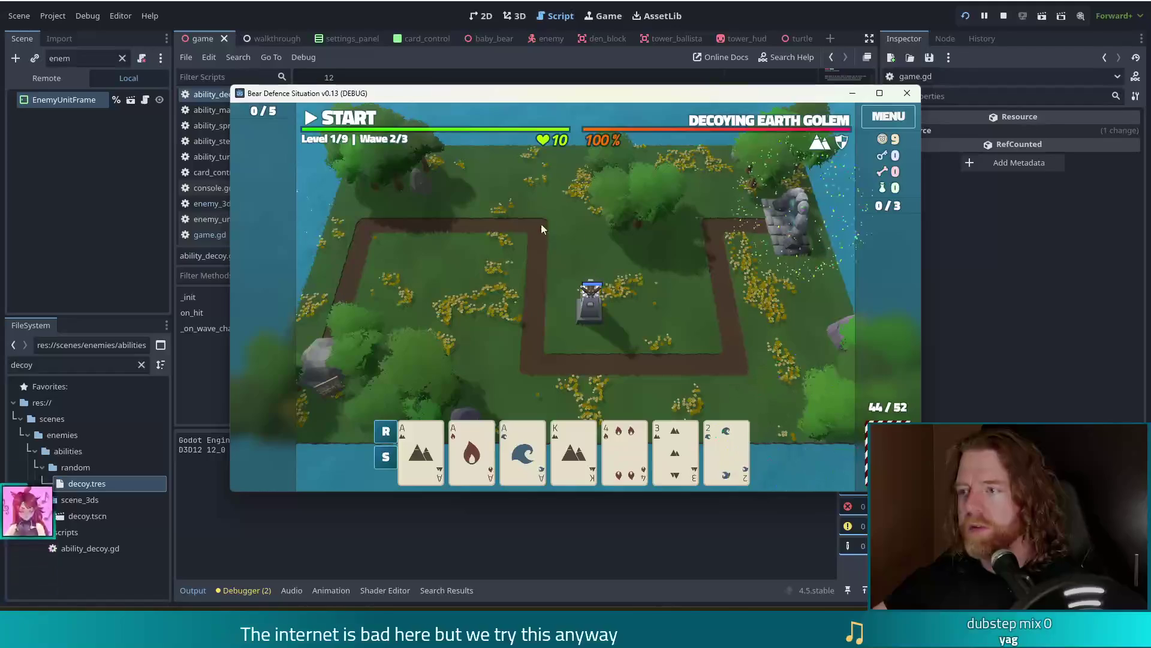
pyautogui.click(358, 120)
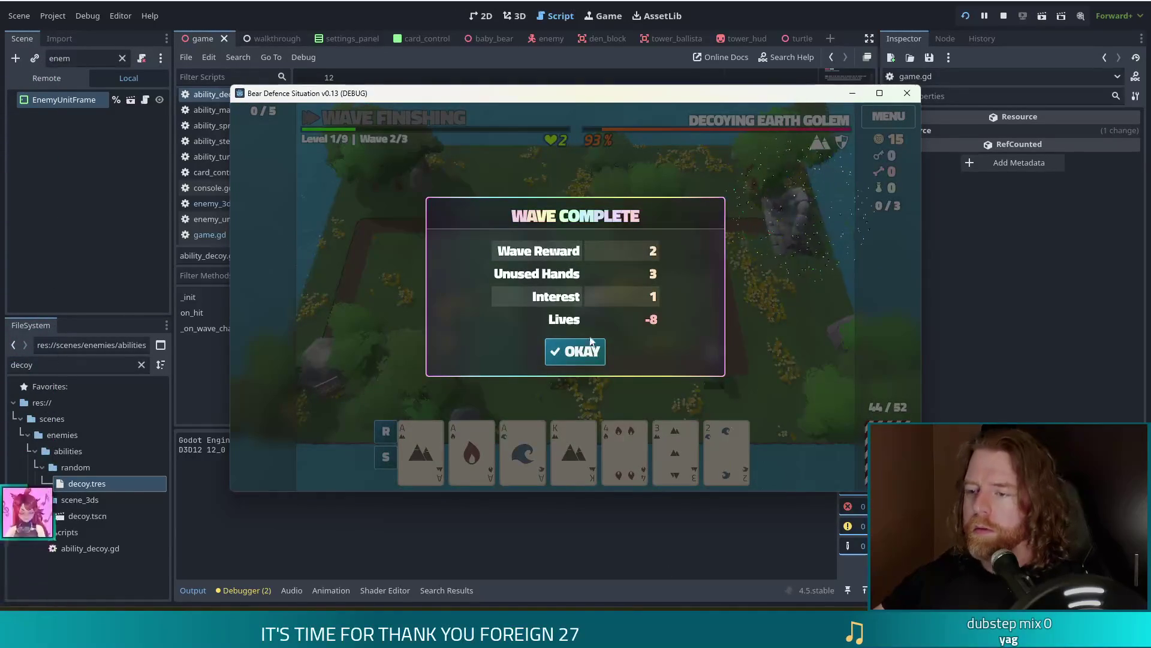
pyautogui.click(566, 354)
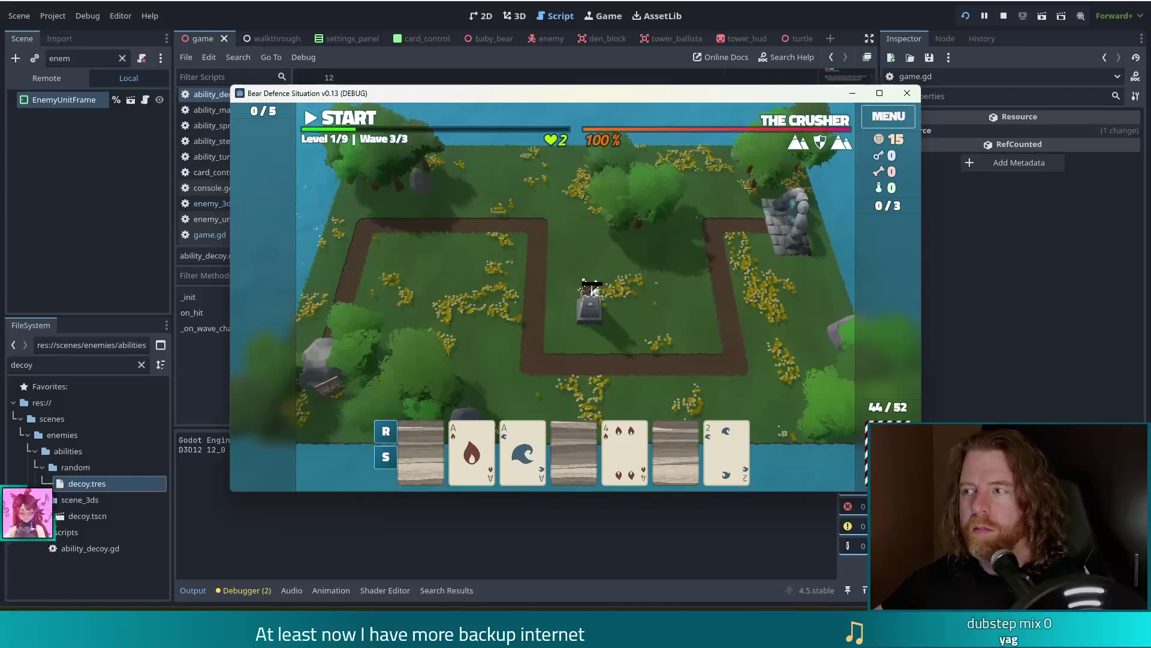
pyautogui.click(1003, 16)
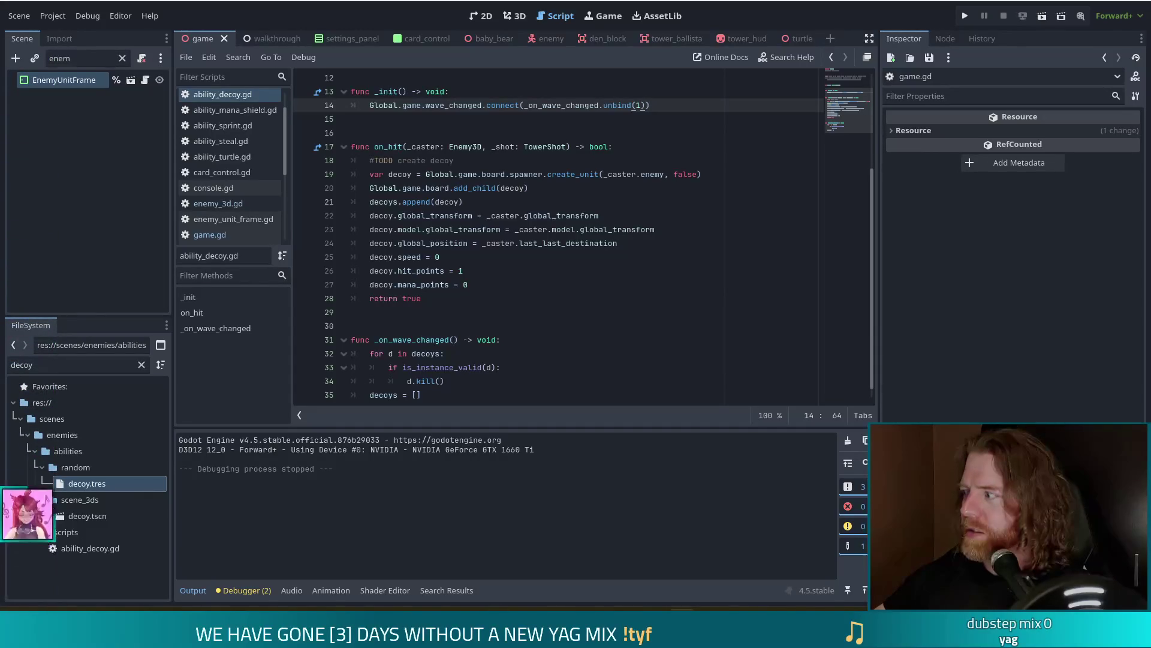
# Duplicate decoy.tres in the FileSystem as dispel.tres
pyautogui.click(545, 290)
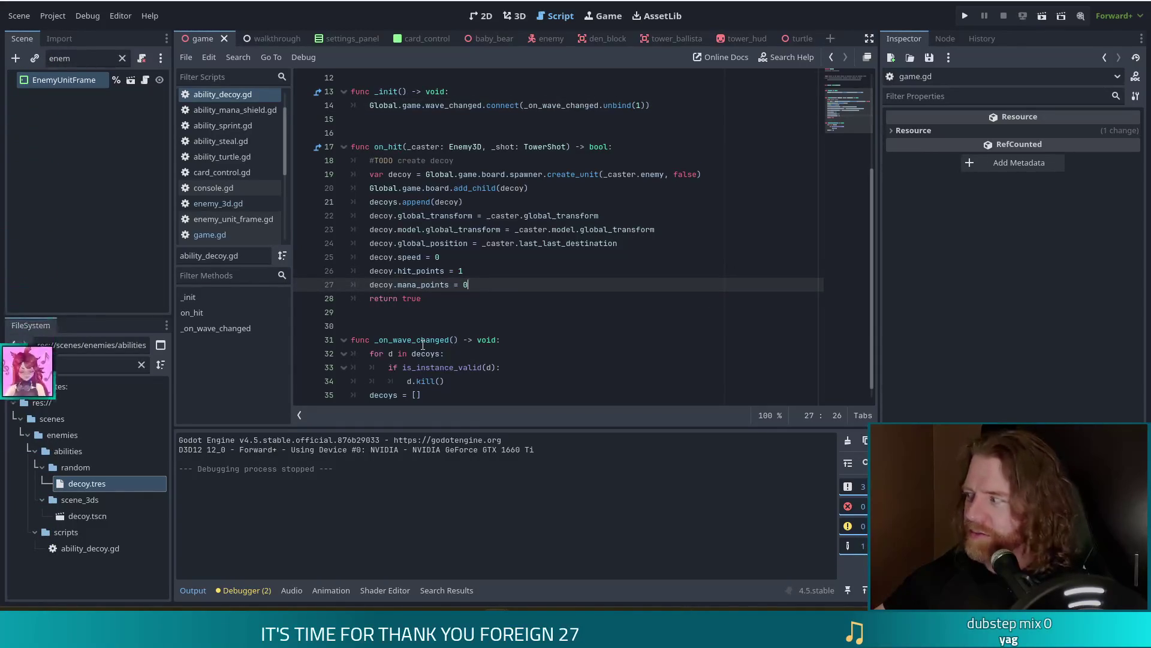
pyautogui.click(495, 356)
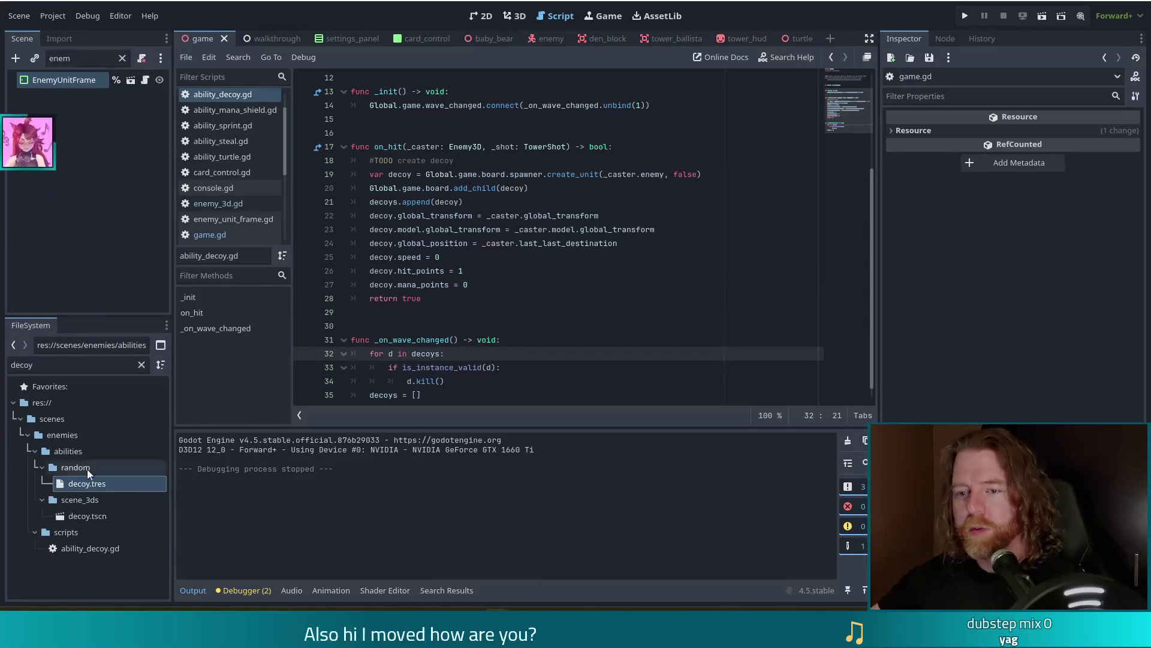
pyautogui.click(101, 483)
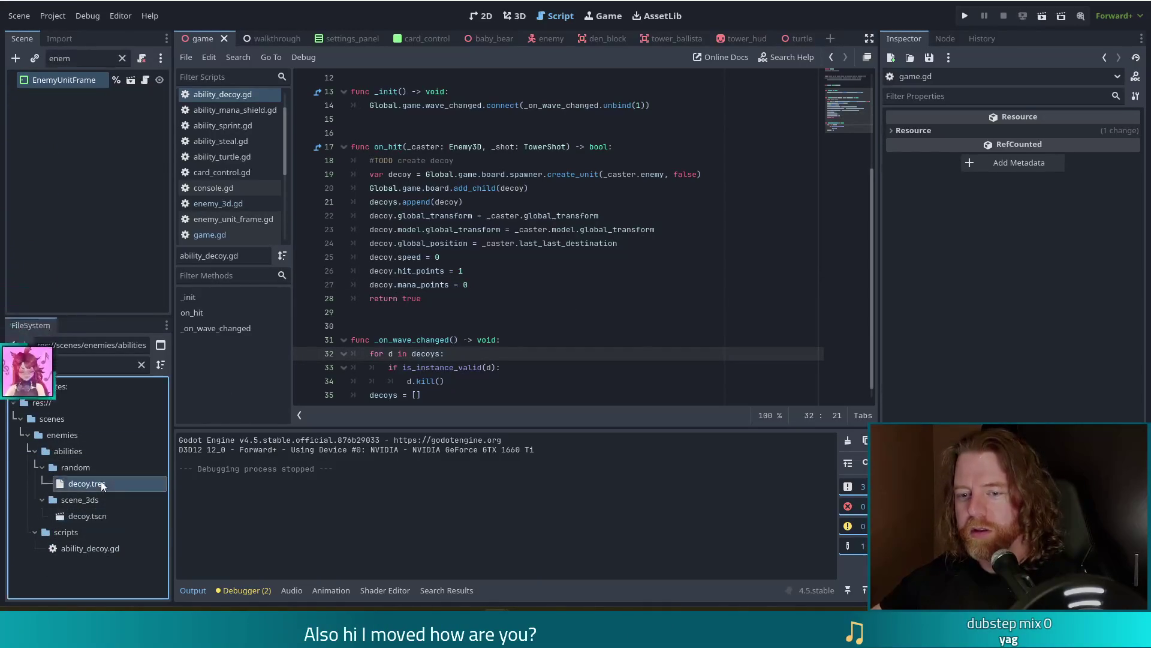
pyautogui.hotkey('ctrl', 'd')
pyautogui.write('dispel')
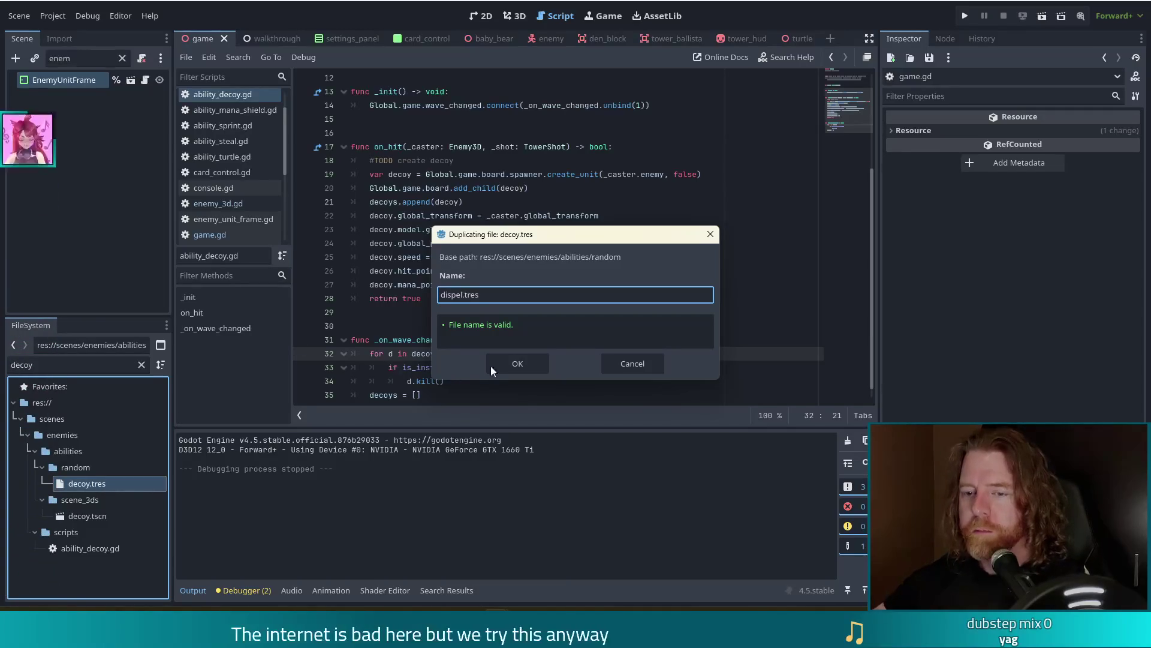
pyautogui.click(516, 364)
# Delete scene_3ds/decoy.tscn from the project and show decoy.tres's ability properties
pyautogui.click(81, 546)
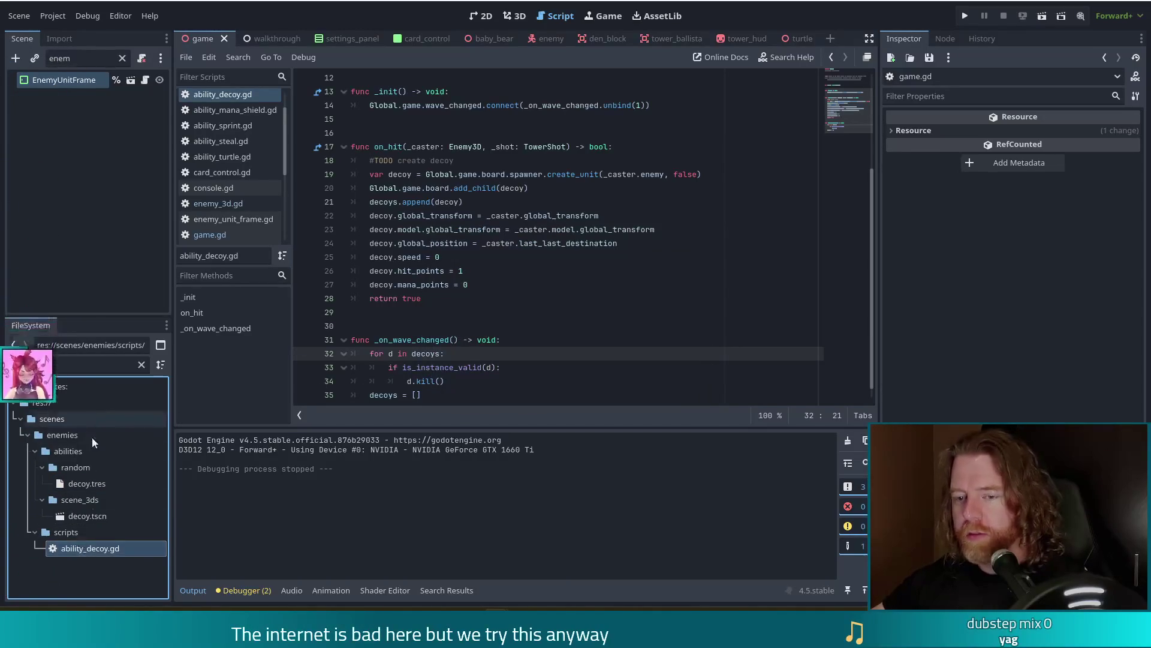
pyautogui.click(98, 516)
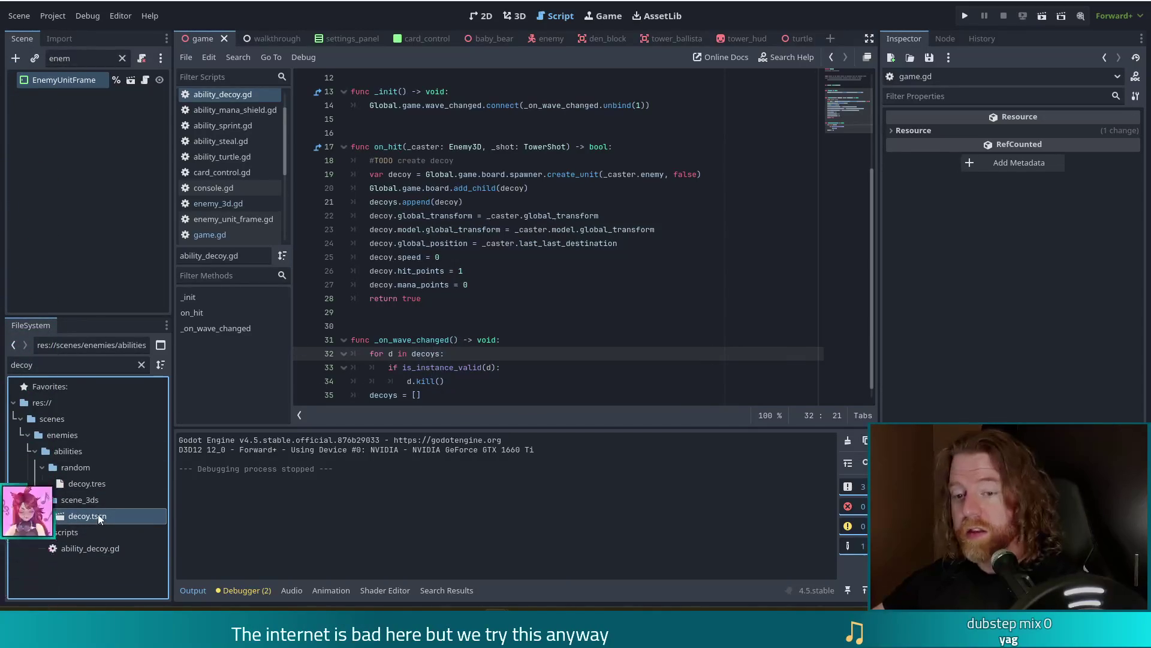
pyautogui.press('Delete')
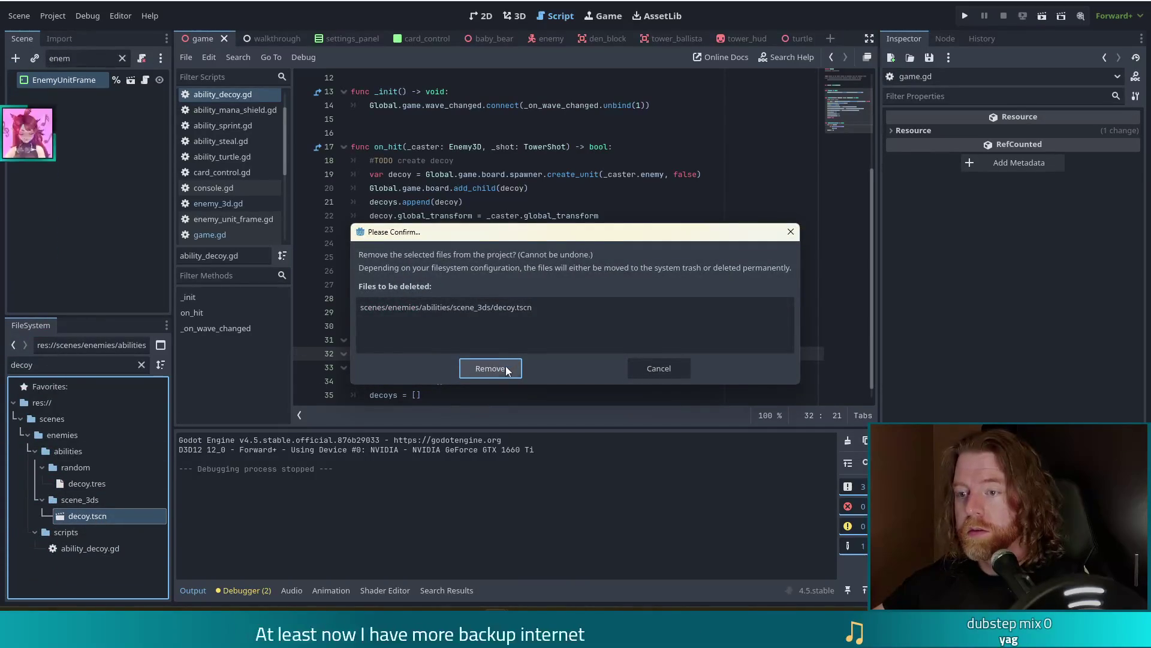
pyautogui.click(505, 365)
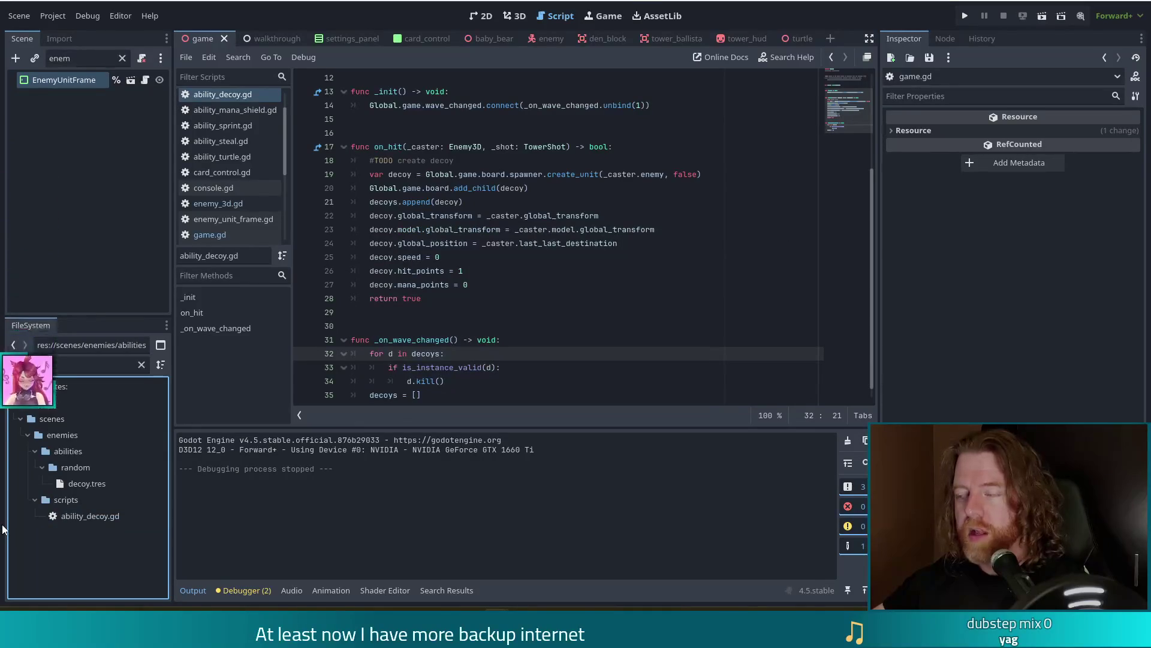
pyautogui.click(84, 483)
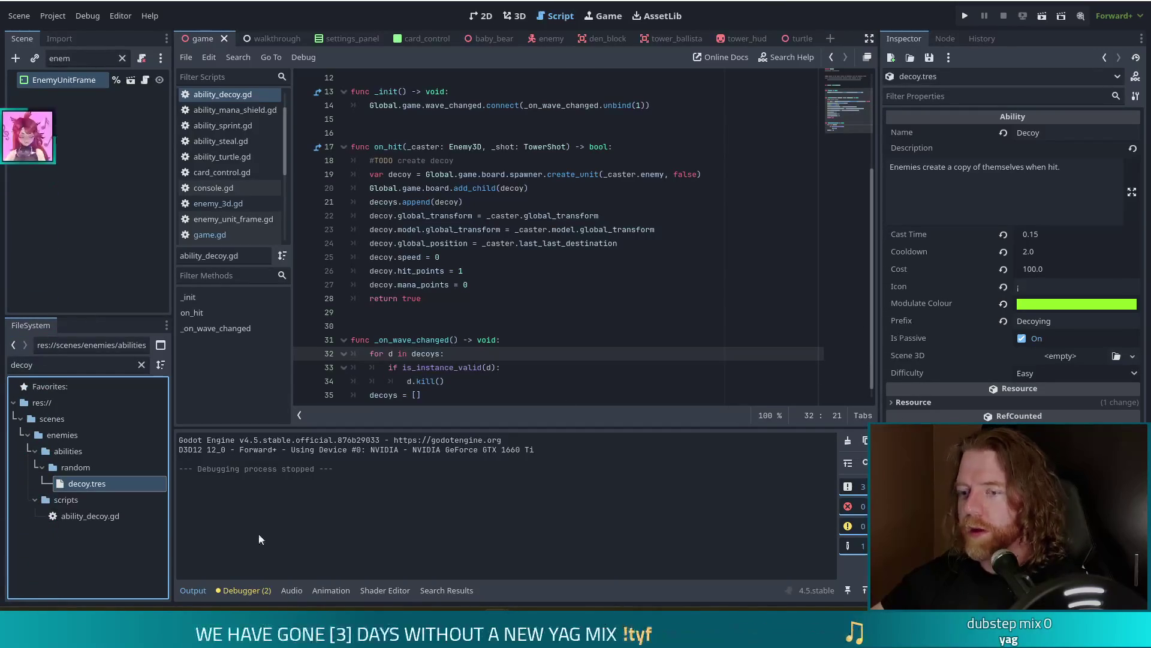
# Duplicate ability_decoy.gd as ability_dispel.gd
pyautogui.click(86, 514)
pyautogui.hotkey('ctrl', 'f')
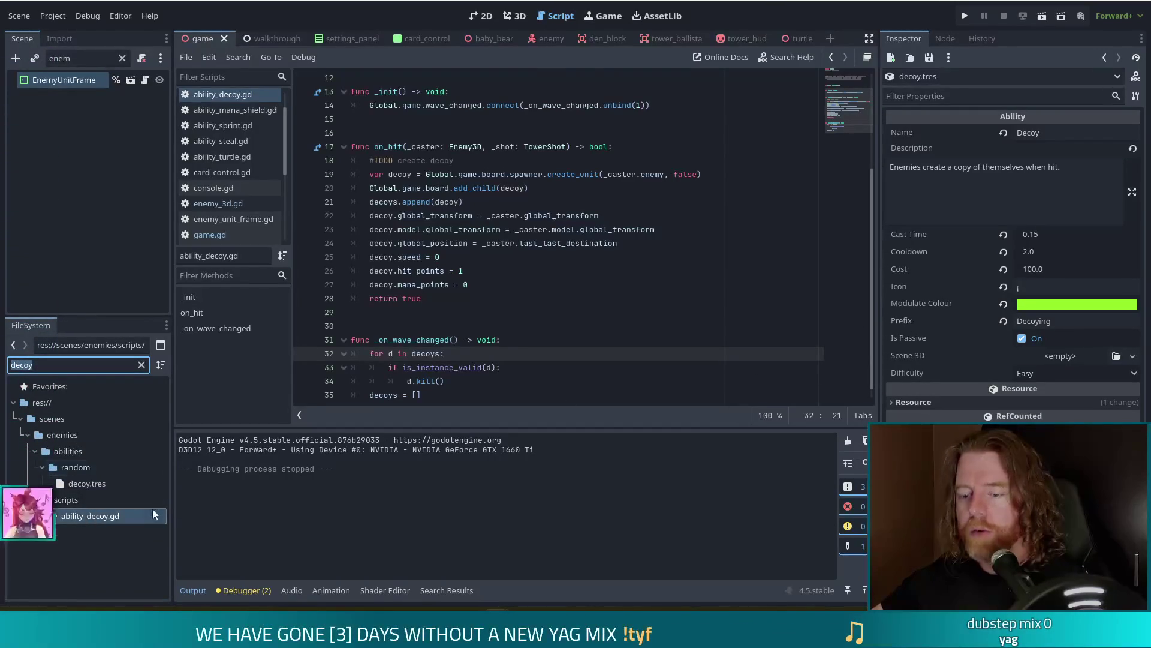
pyautogui.click(95, 519)
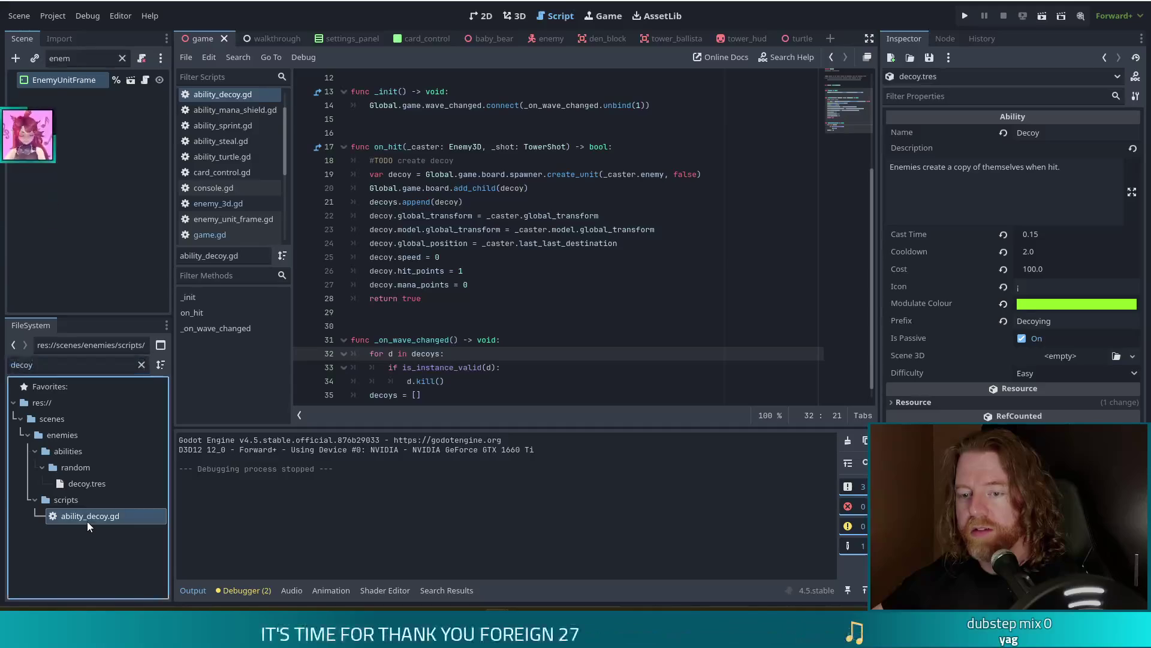
pyautogui.hotkey('ctrl', 'd')
pyautogui.press('Right')
pyautogui.press('BackSpace')
pyautogui.press('BackSpace')
pyautogui.press('BackSpace')
pyautogui.write('dis')
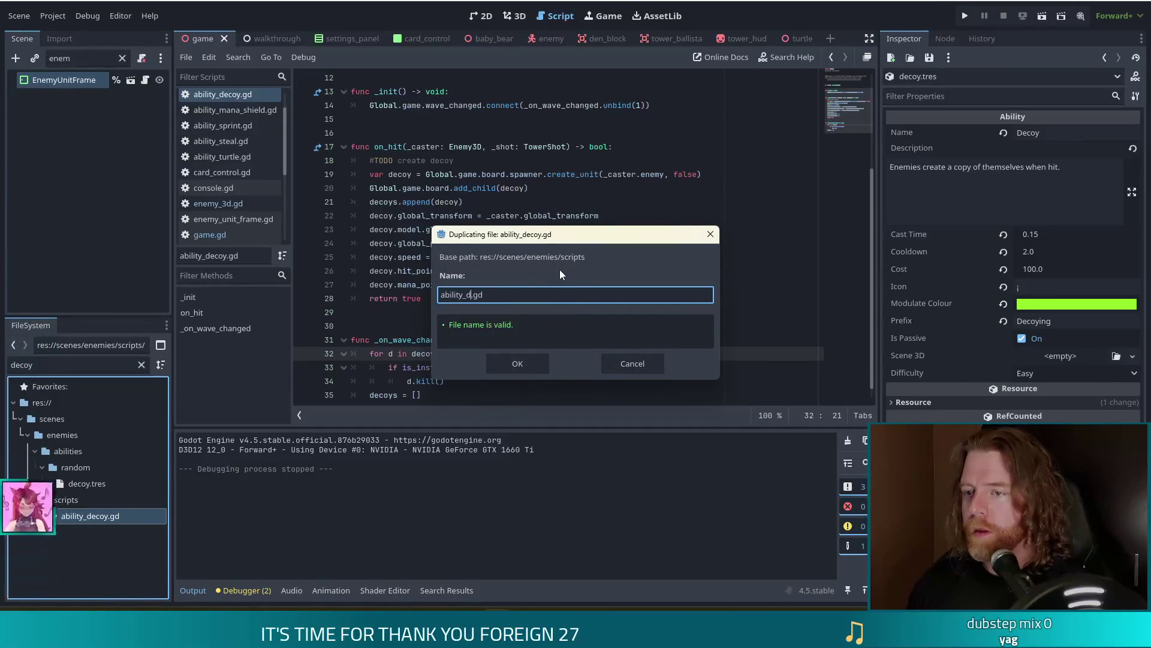
pyautogui.write('pel')
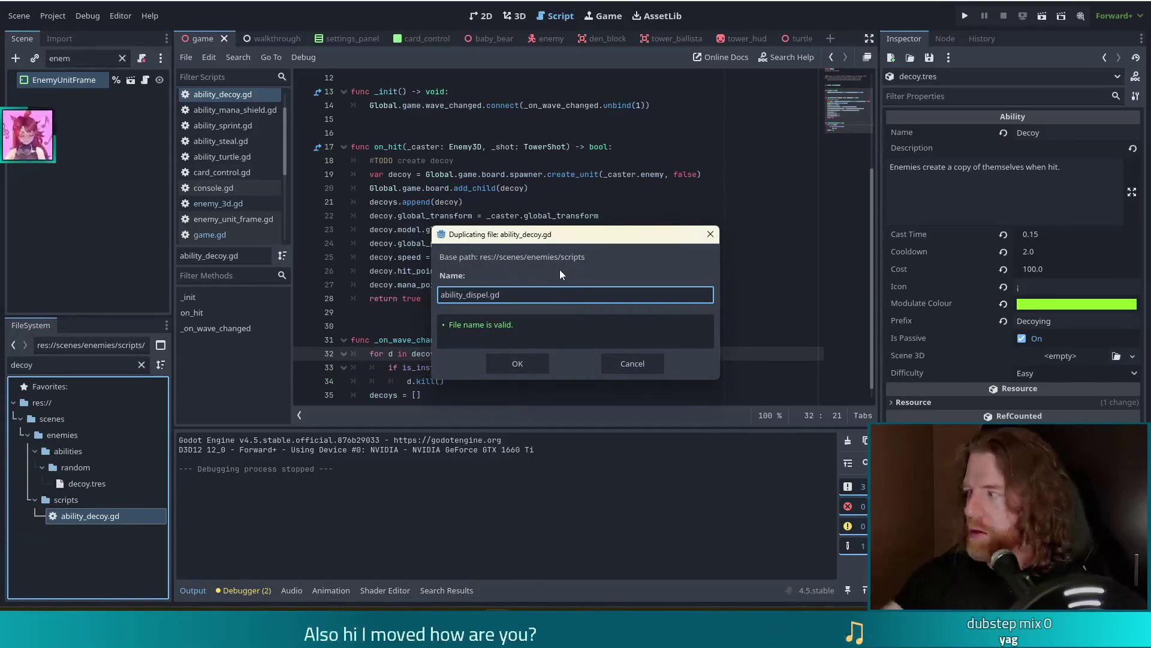
pyautogui.click(510, 364)
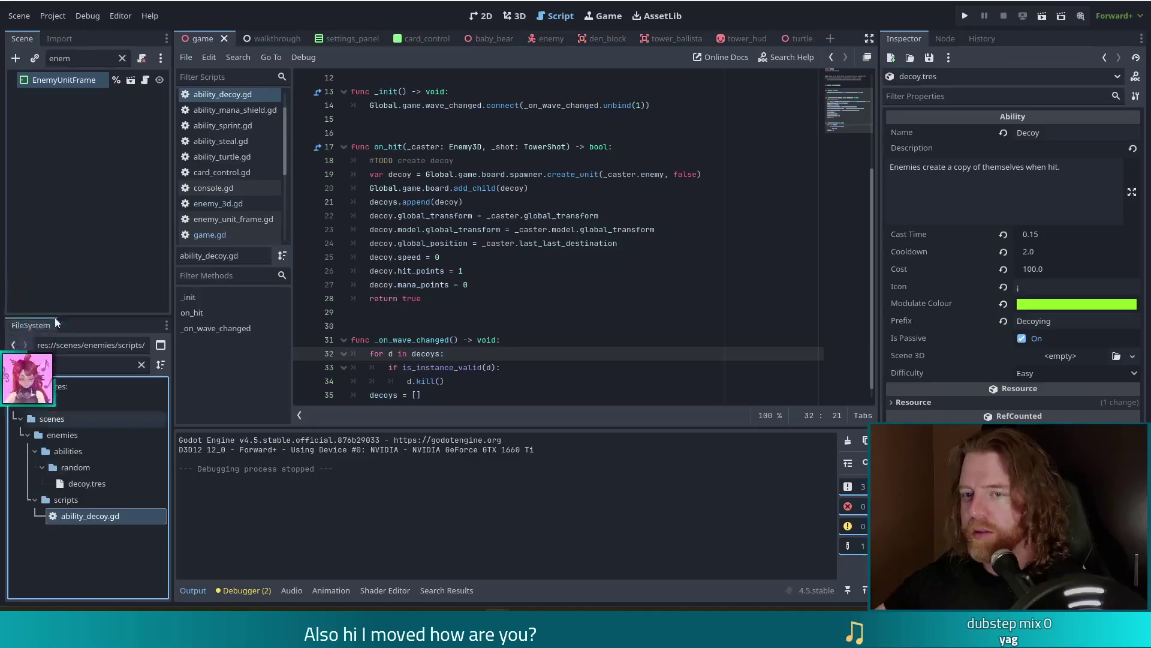
# Filter the FileSystem for 'dispel' and show dispel.tres's properties
pyautogui.moveTo(66, 370); pyautogui.dragTo(1, 360)
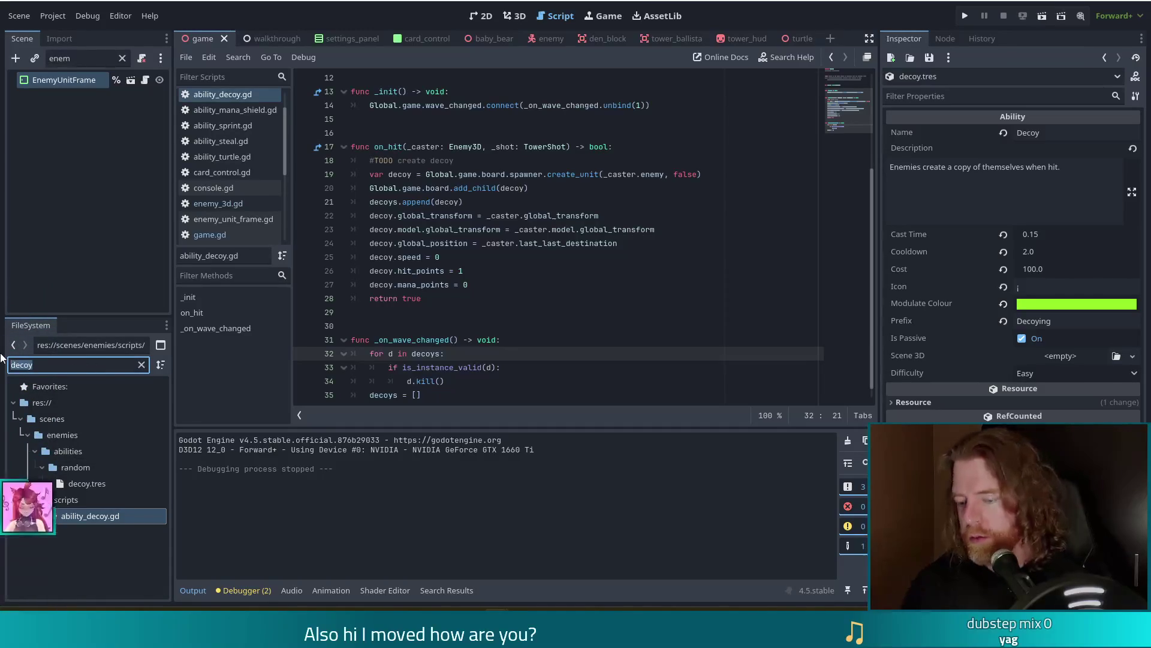
pyautogui.write('dispel')
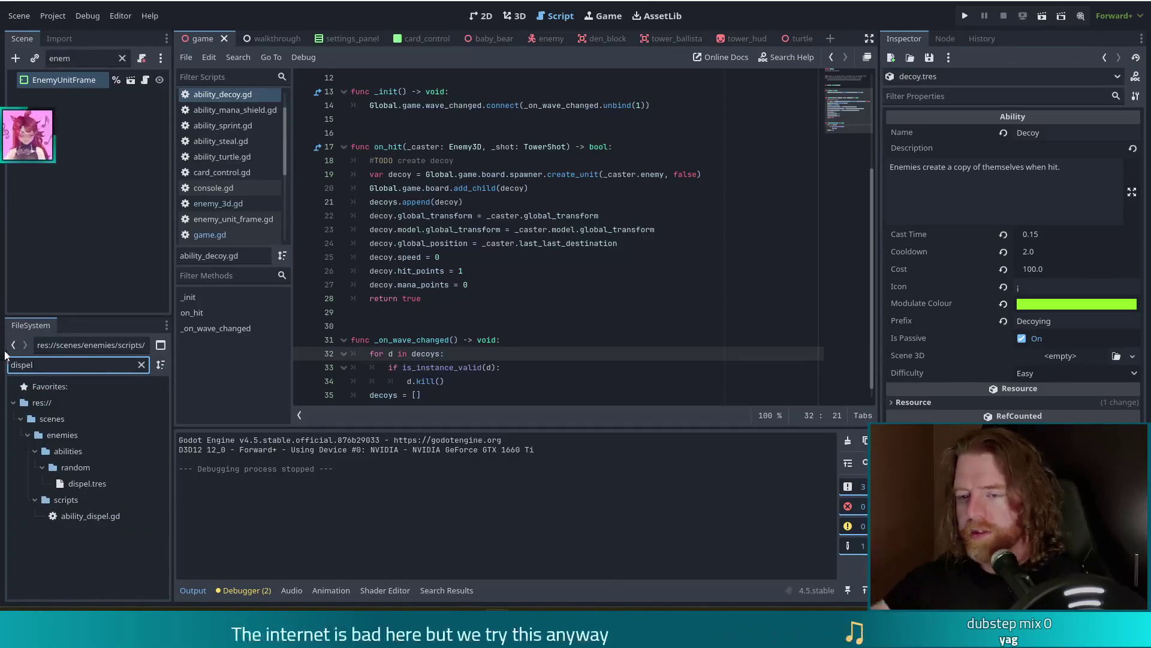
pyautogui.click(87, 483)
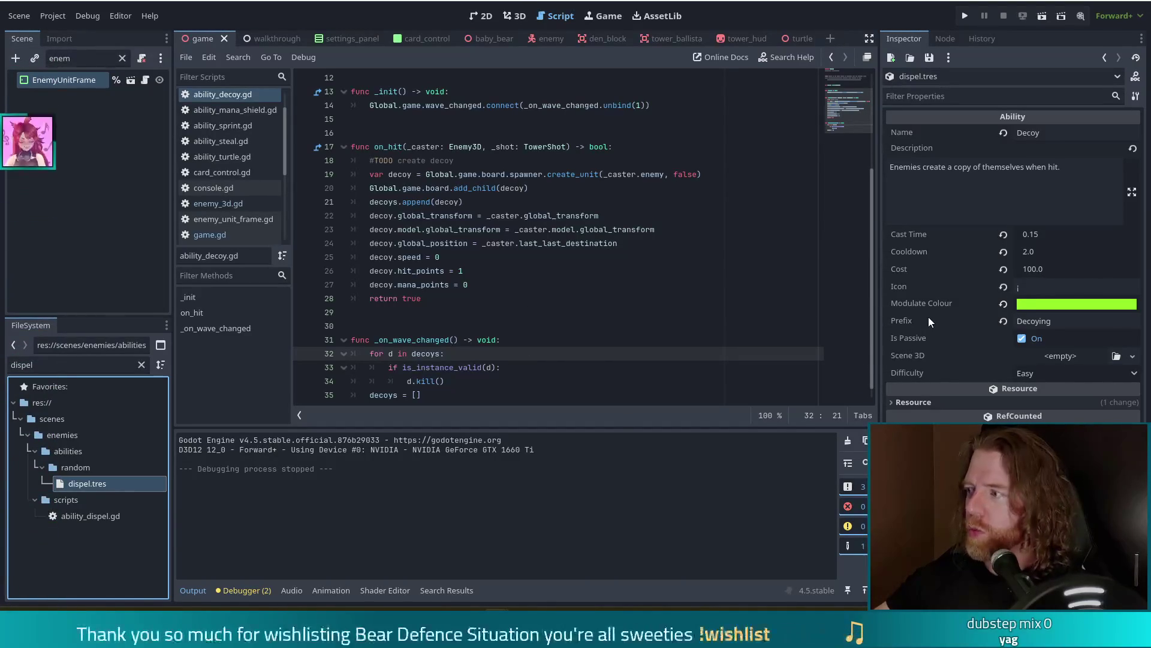
# Assign ability_dispel.gd as dispel.tres's script and rename the ability to 'Disple'
pyautogui.click(73, 517)
pyautogui.moveTo(73, 517)
pyautogui.mouseDown()
pyautogui.moveTo(576, 399)
pyautogui.moveTo(1074, 432)
pyautogui.moveTo(1074, 444)
pyautogui.mouseUp()
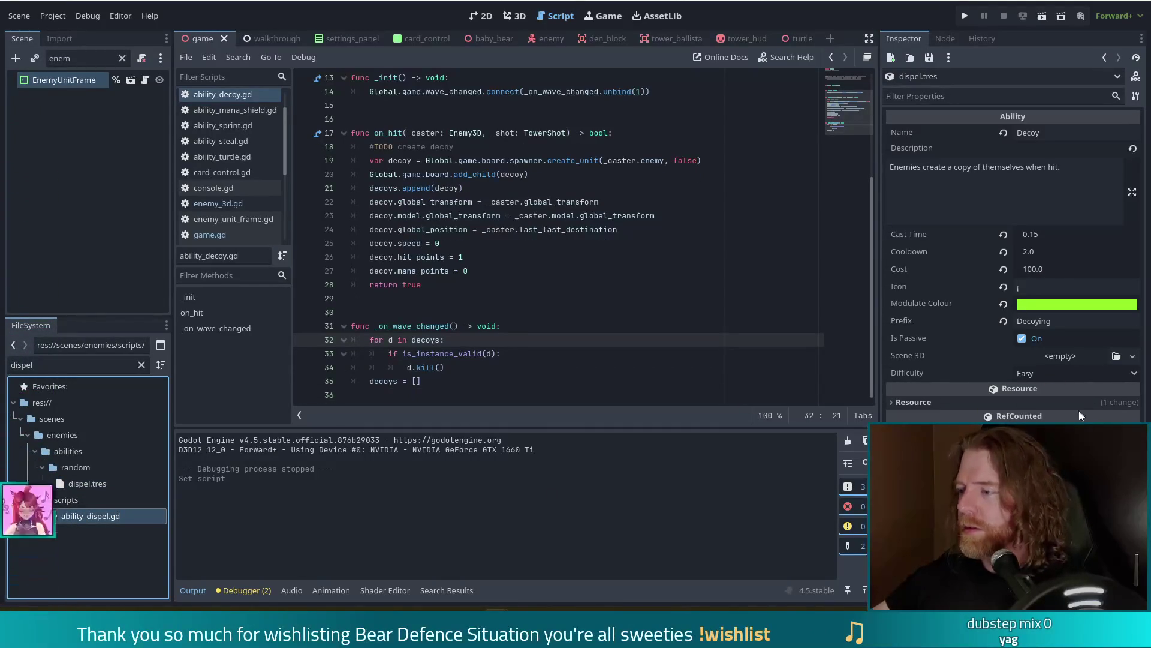
pyautogui.doubleClick(1028, 132)
pyautogui.write('Disple')
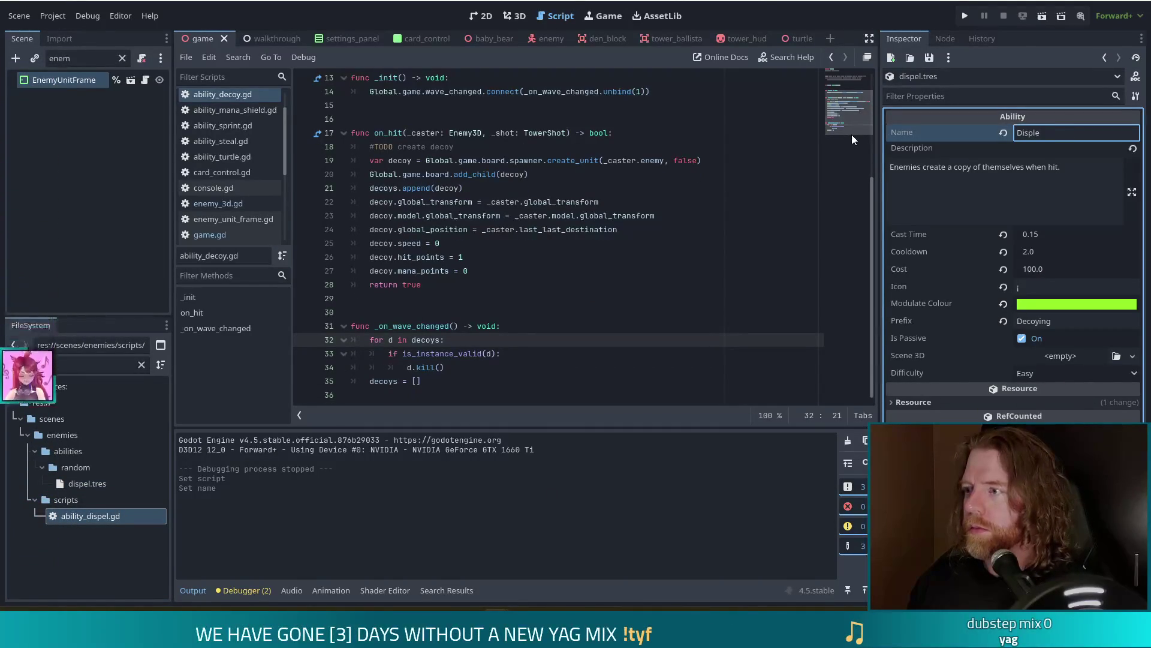